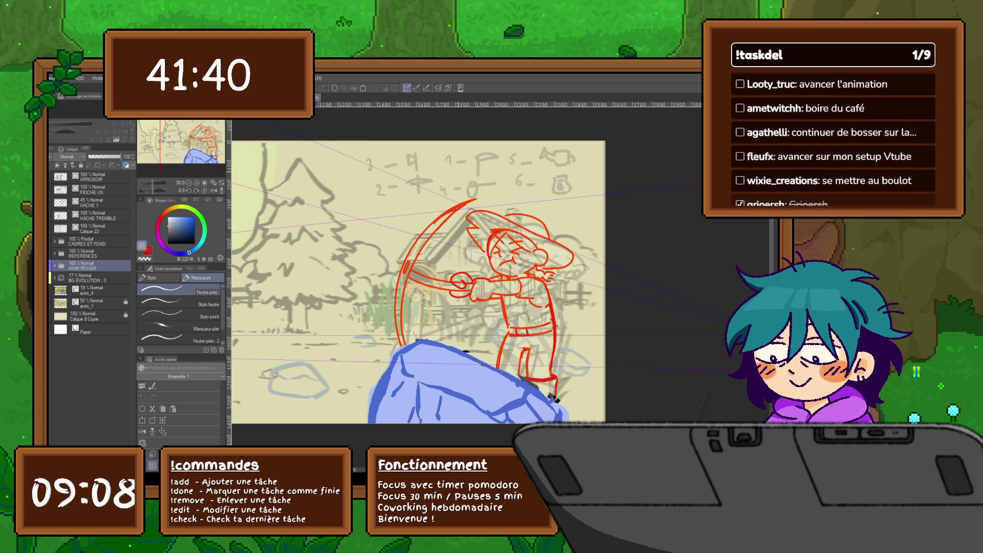
Step: Step forward four frames through the pickaxe swing to the rock-shattering frames
key("Right")
key("Right")
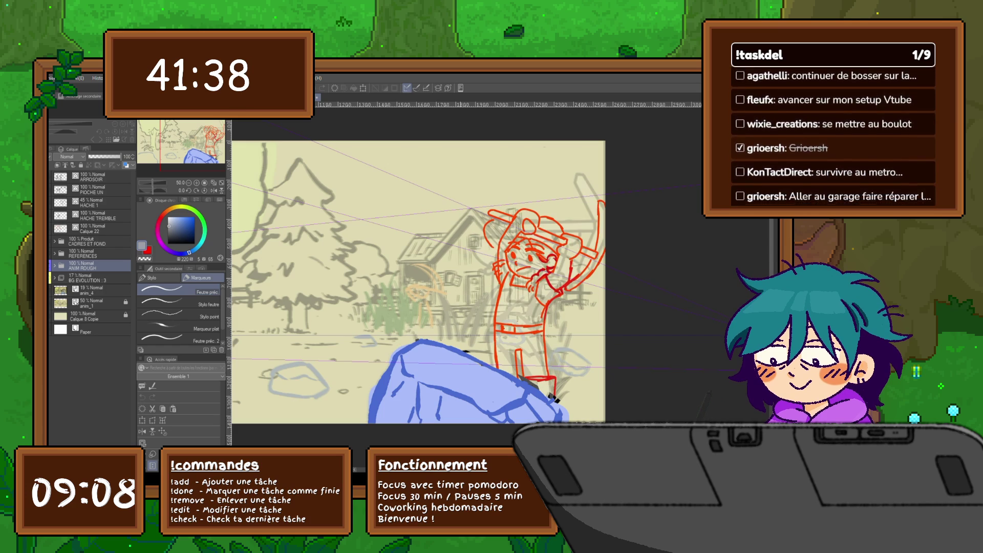
key("Right")
key("Right")
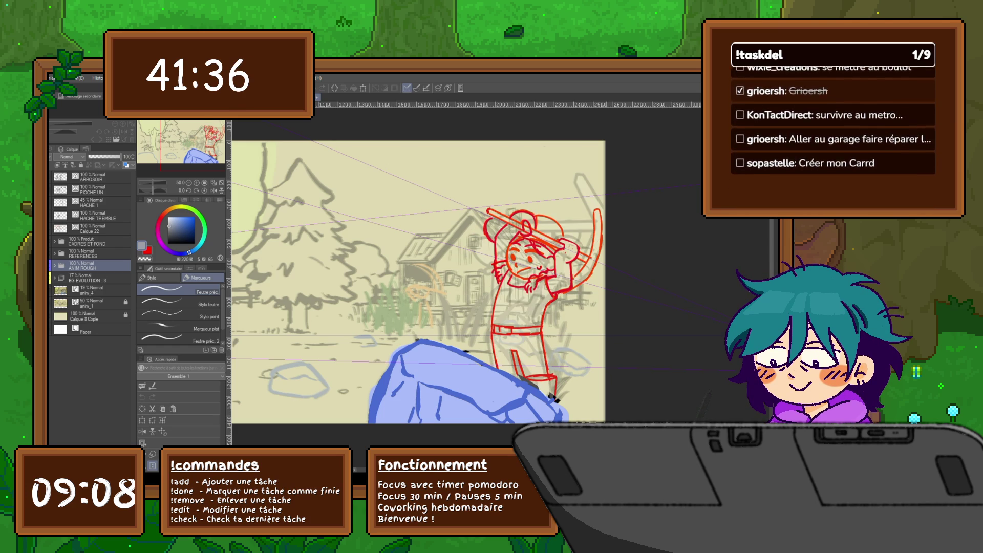
key("Right")
key("Right")
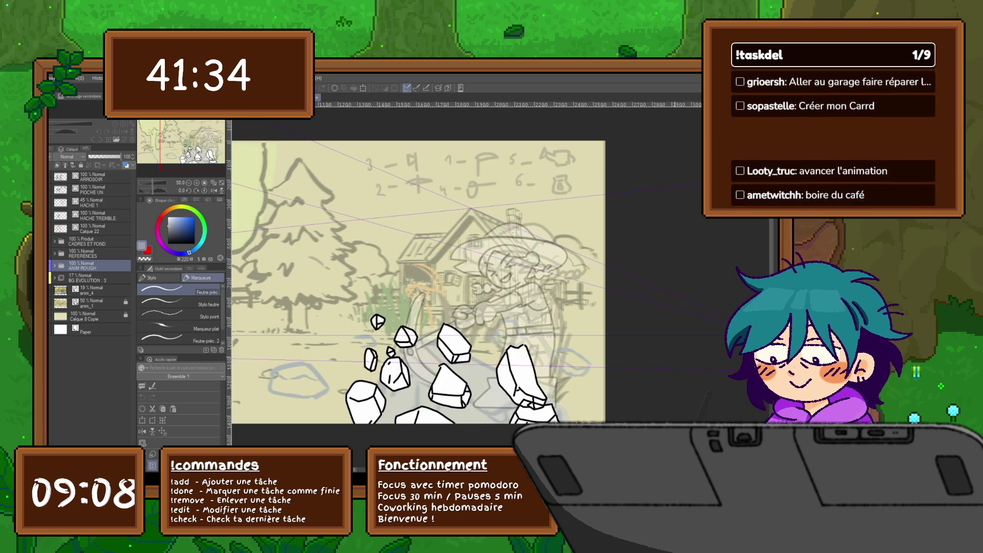
key("Right")
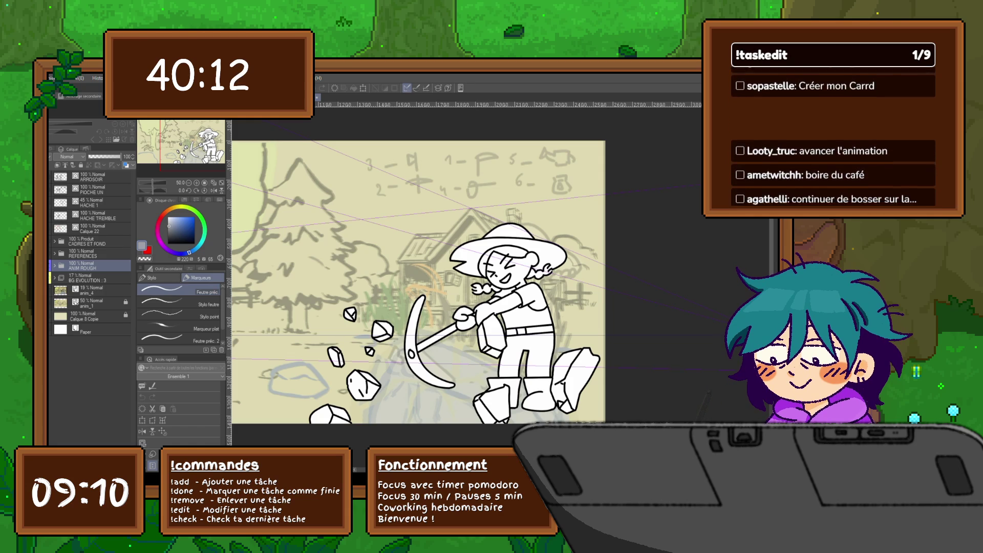
Step: Expand the ANIM ROUGH folder, pick the raised-pickaxe rough cel and advance three frames
left_click(54, 265)
scroll(90, 307, "down", 3)
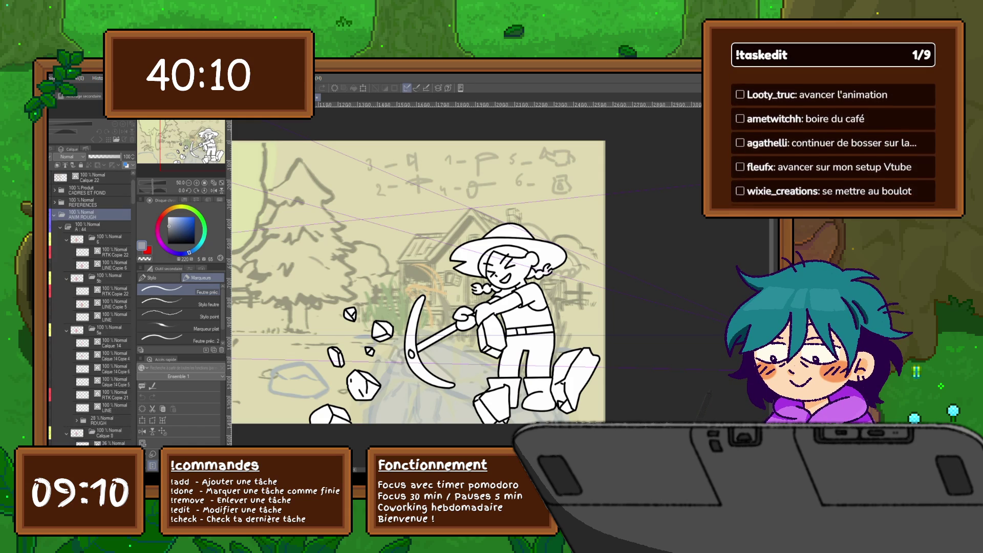
left_click(110, 291)
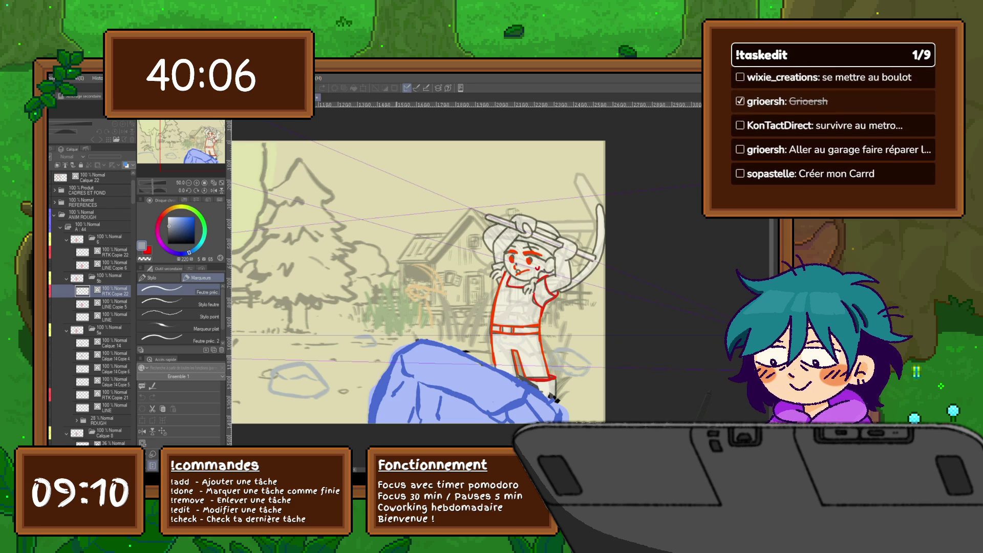
key("Right")
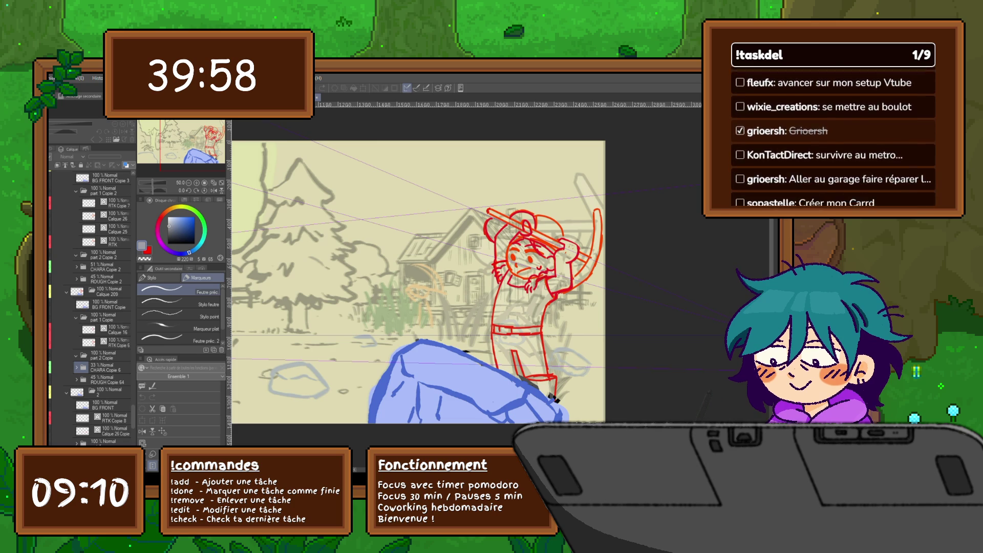
key("Right")
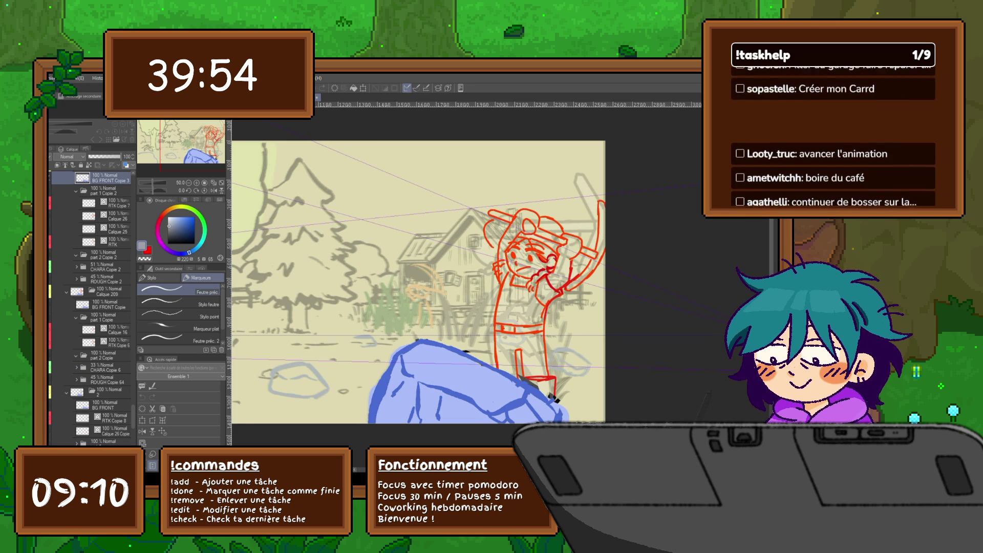
key("Right")
key("Right")
key("Right")
key("Right")
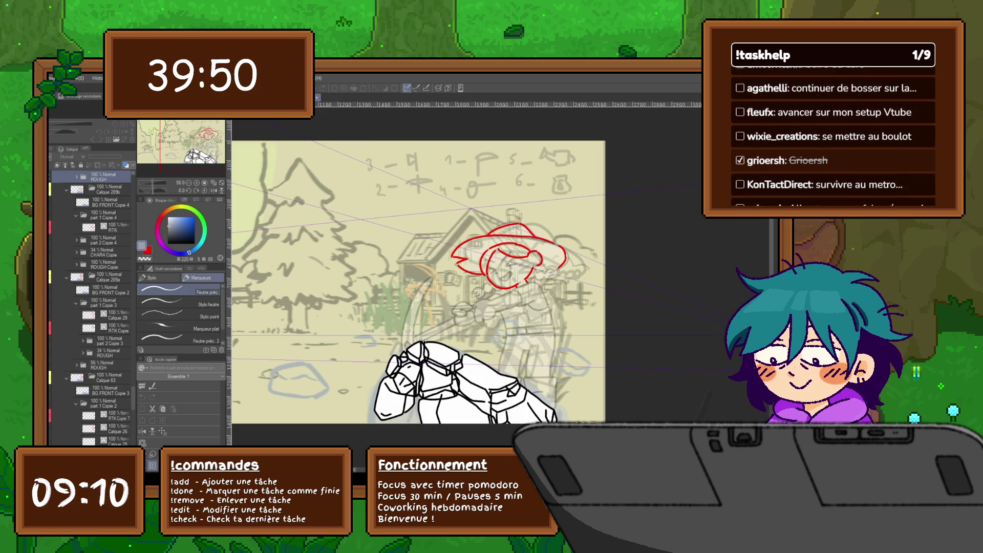
Step: Zoom in, switch the drawing colour to red and select the RTK layer
scroll(600, 327, "up", 3)
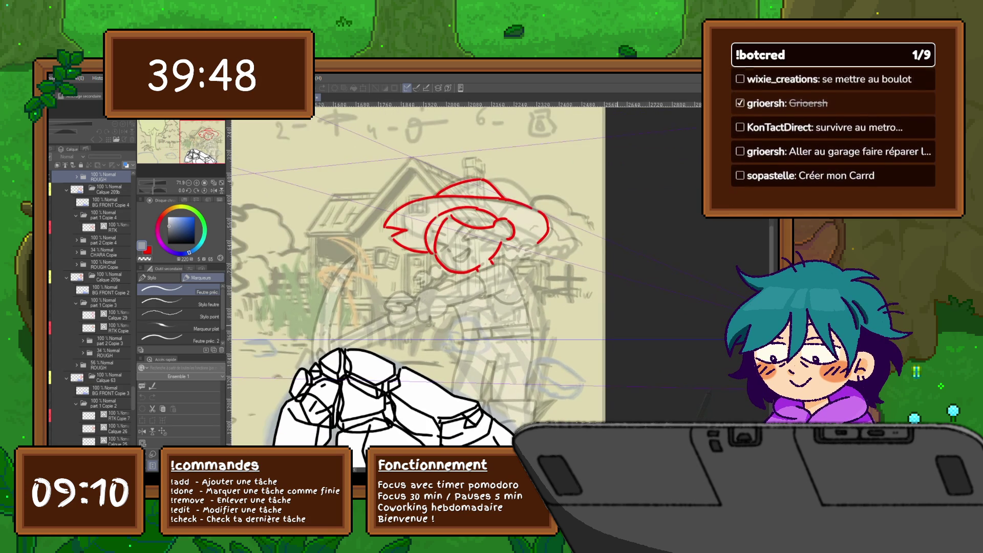
key("x")
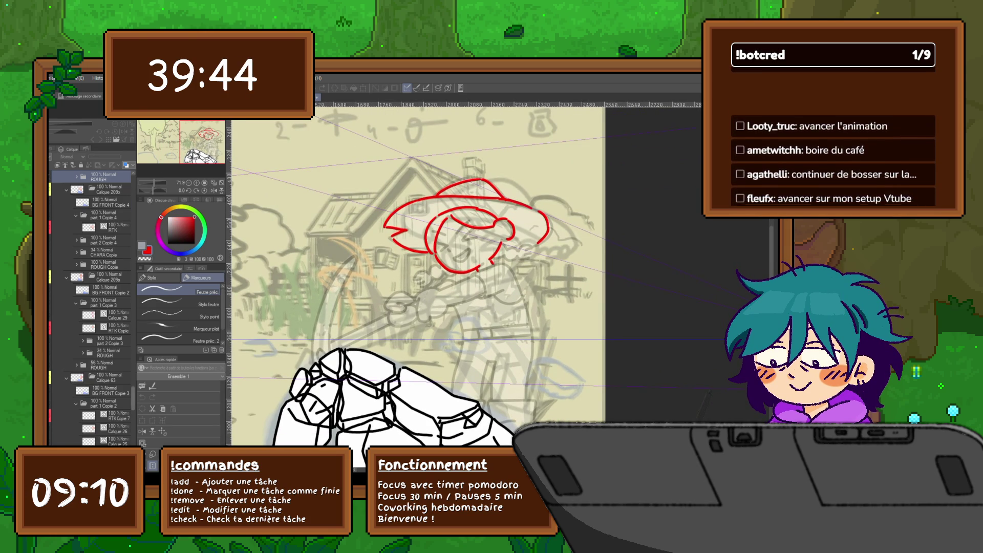
scroll(91, 308, "up", 4)
left_click(110, 297)
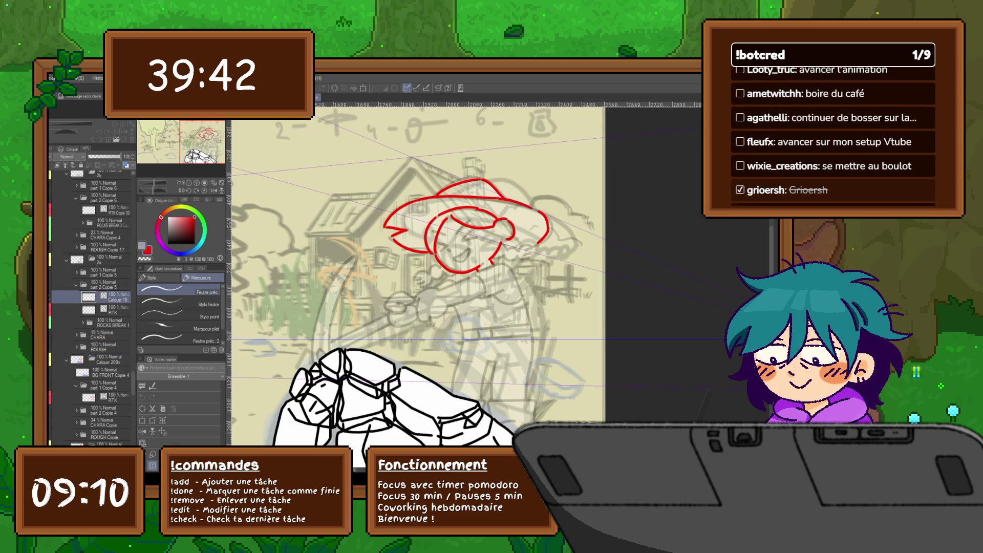
left_click(110, 309)
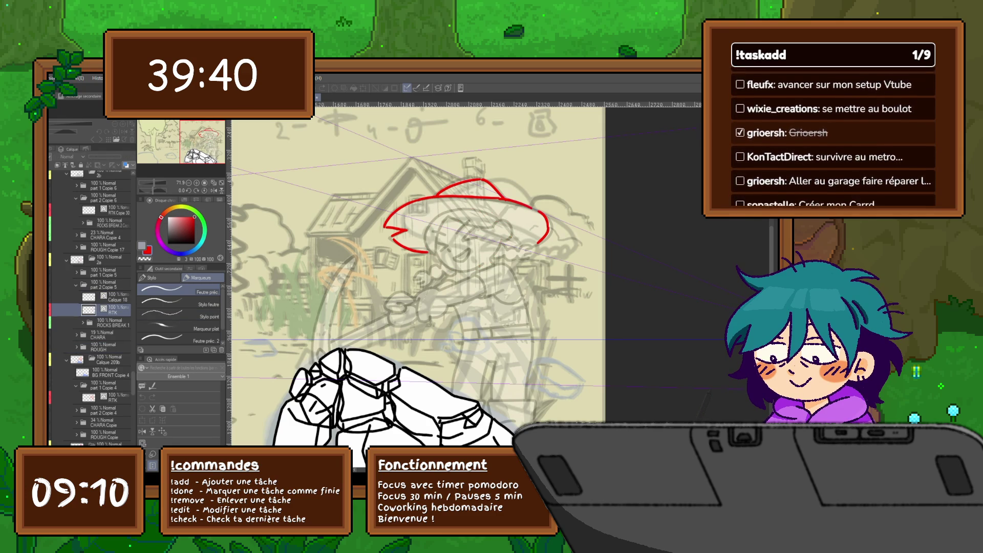
Step: Try three red test strokes around the hat, undo each, and recentre the view
left_click_drag(536, 256, 550, 277)
key("ctrl+z")
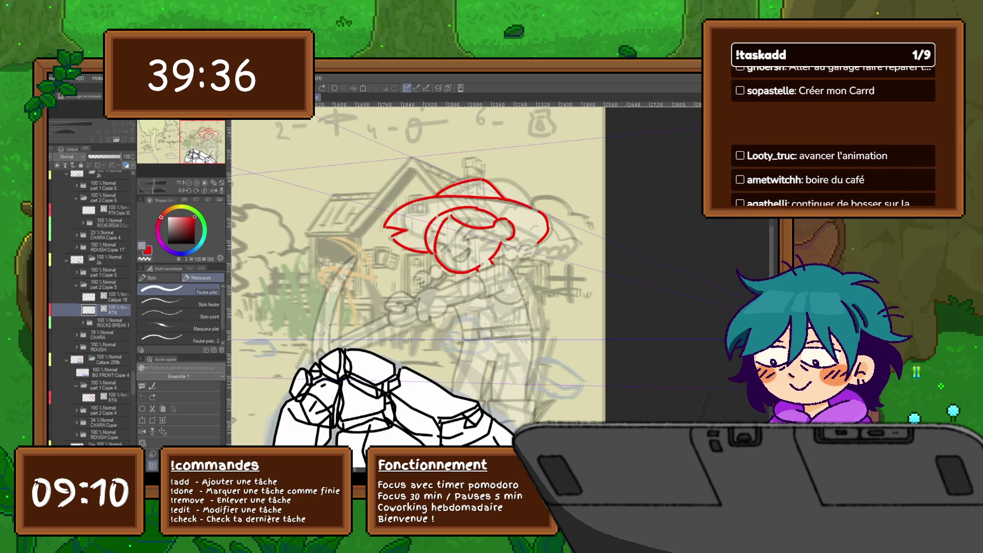
mouse_move(568, 219)
left_mouse_down()
mouse_move(557, 251)
mouse_move(542, 245)
left_mouse_up()
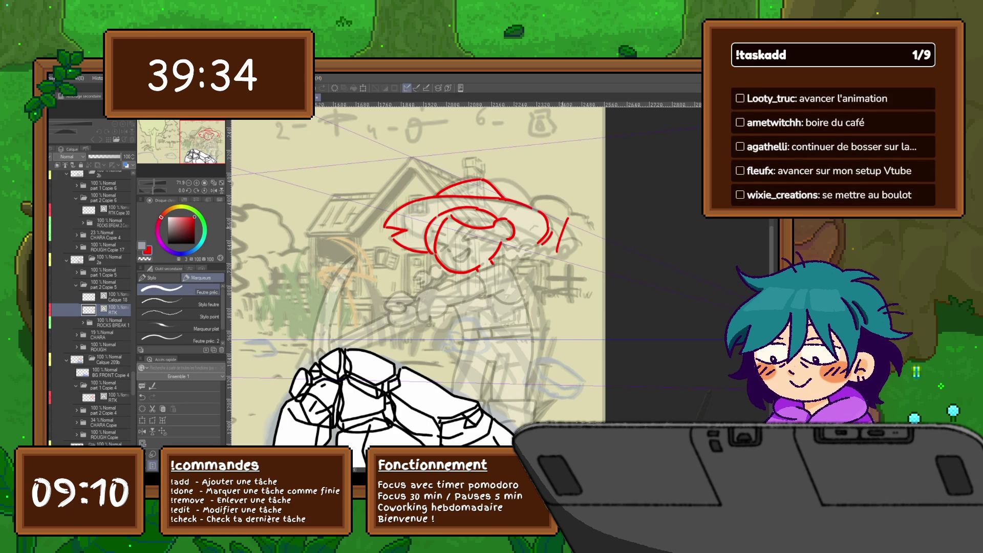
key("ctrl+z")
key("ctrl+z")
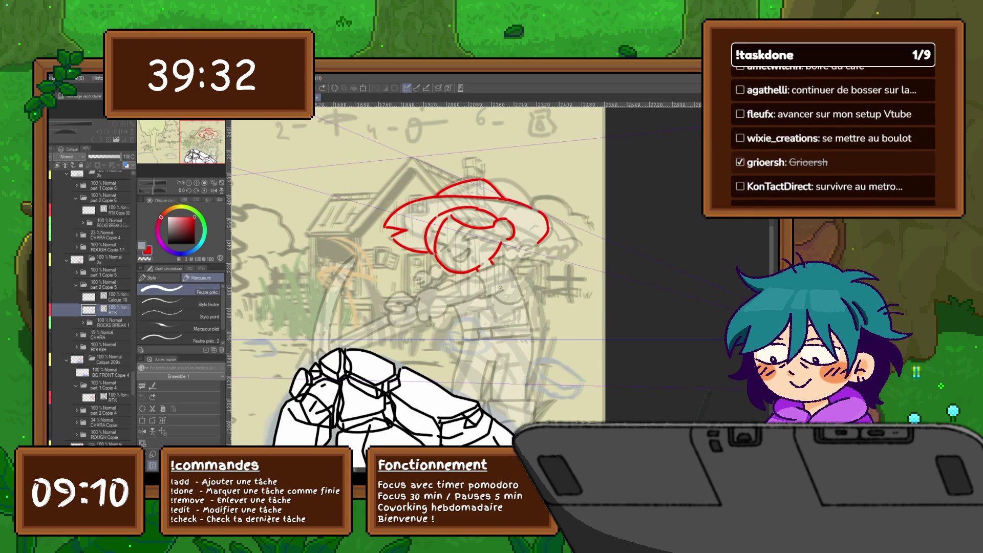
left_click_drag(536, 258, 572, 308)
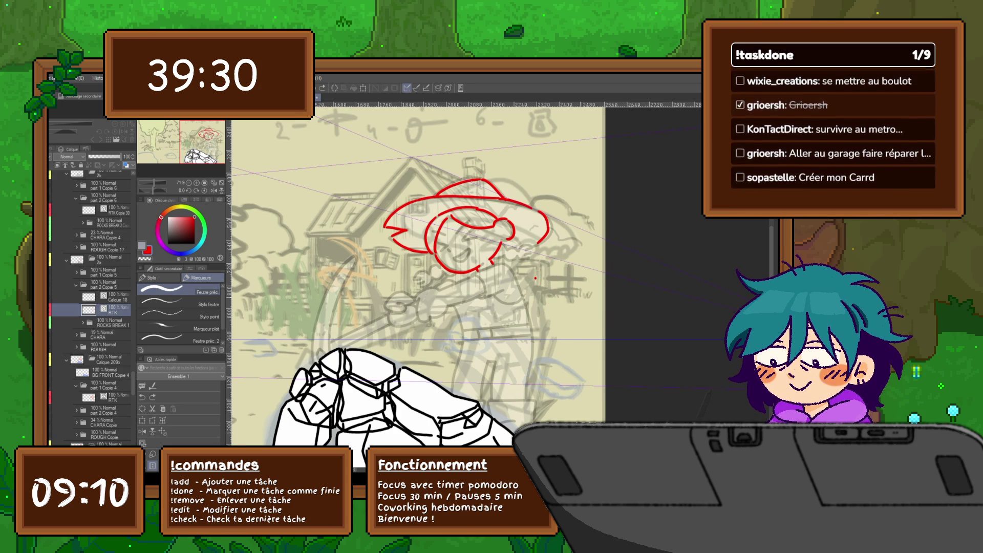
key("ctrl+z")
left_click_drag(535, 278, 497, 272)
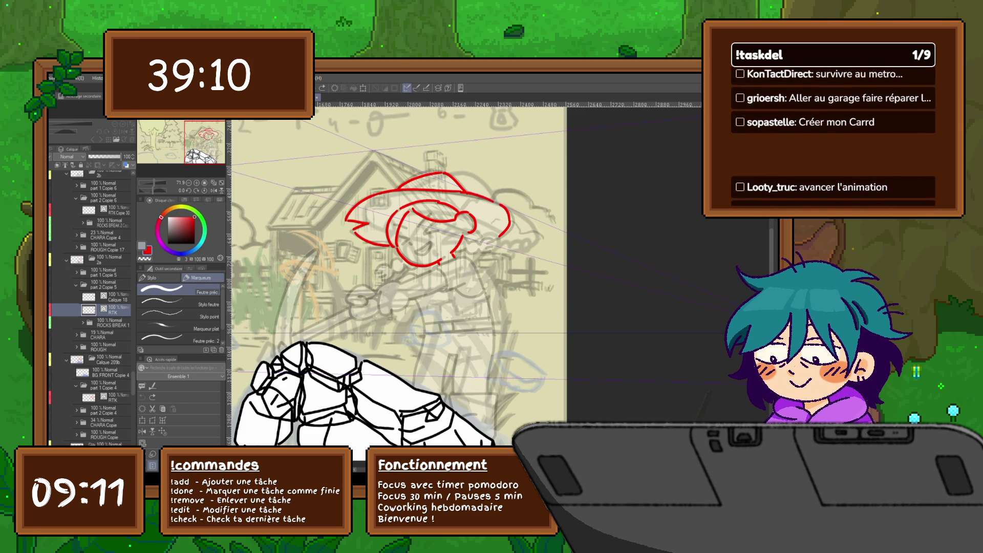
Step: Undo a red test stroke, then peek at the neighbouring frame and return to the hat frame
left_click_drag(498, 264, 533, 296)
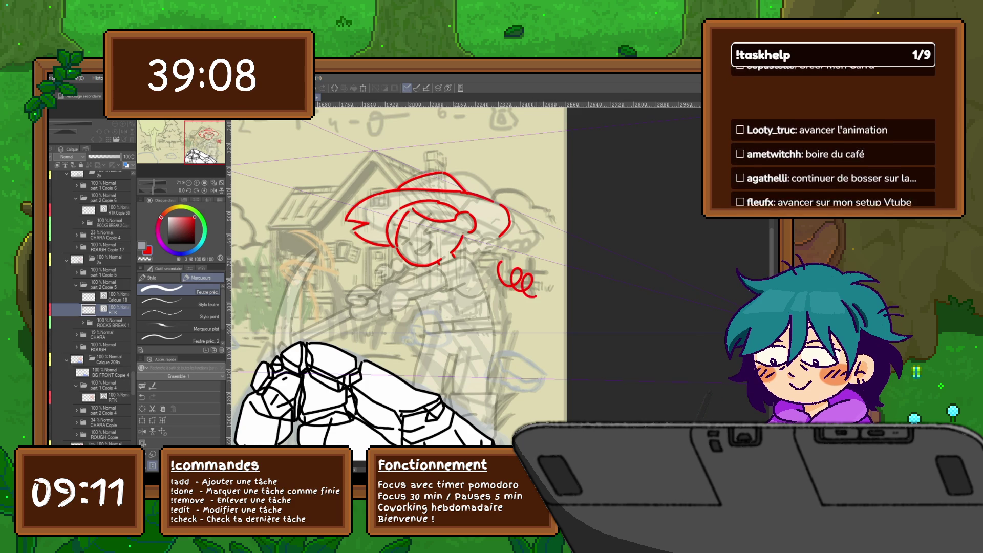
key("ctrl+z")
left_click_drag(410, 256, 416, 233)
key("Right")
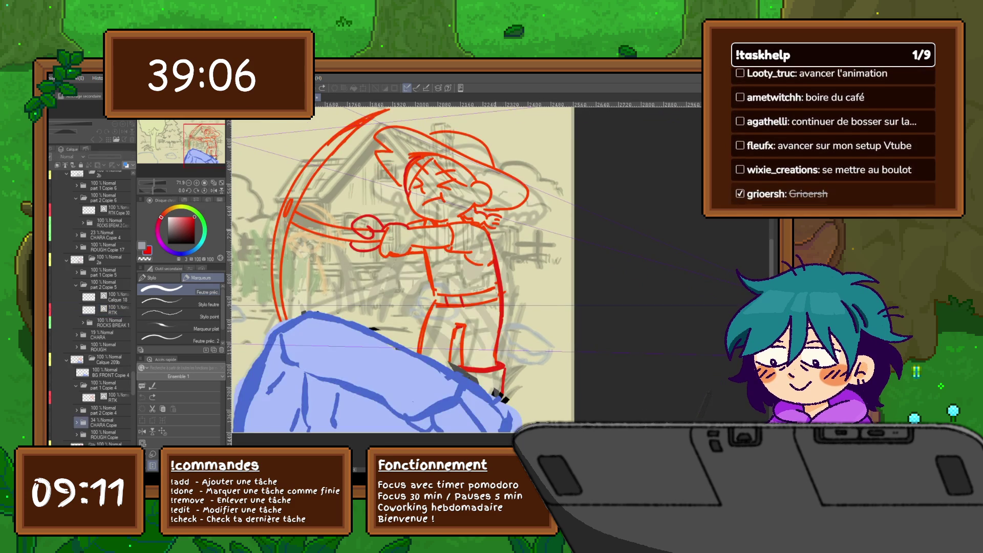
key("Left")
Step: Sketch both red hands beside the face and redraw the eye stroke
mouse_move(474, 213)
left_mouse_down()
mouse_move(502, 210)
mouse_move(493, 222)
mouse_move(472, 220)
mouse_move(491, 227)
left_mouse_up()
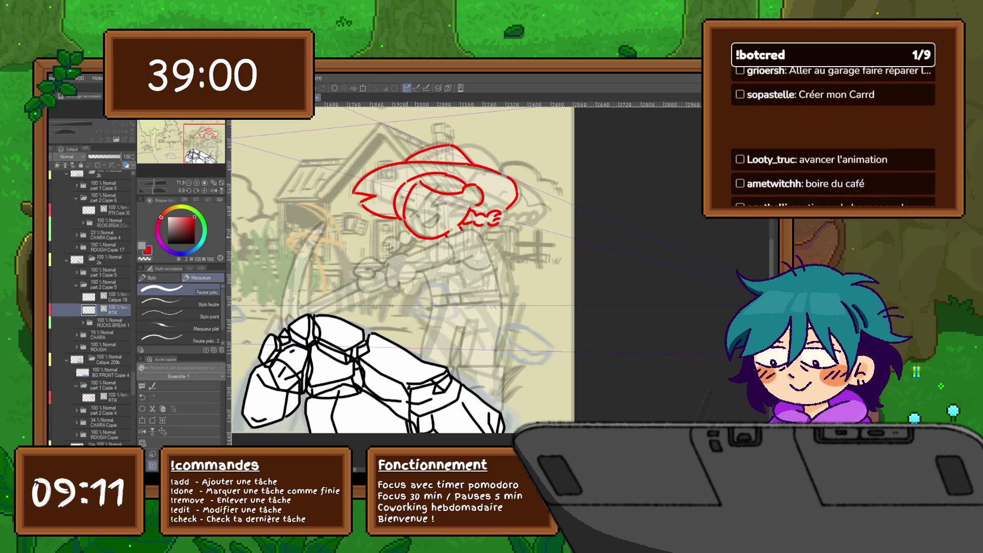
mouse_move(401, 236)
left_mouse_down()
mouse_move(409, 230)
mouse_move(386, 248)
mouse_move(436, 232)
left_mouse_up()
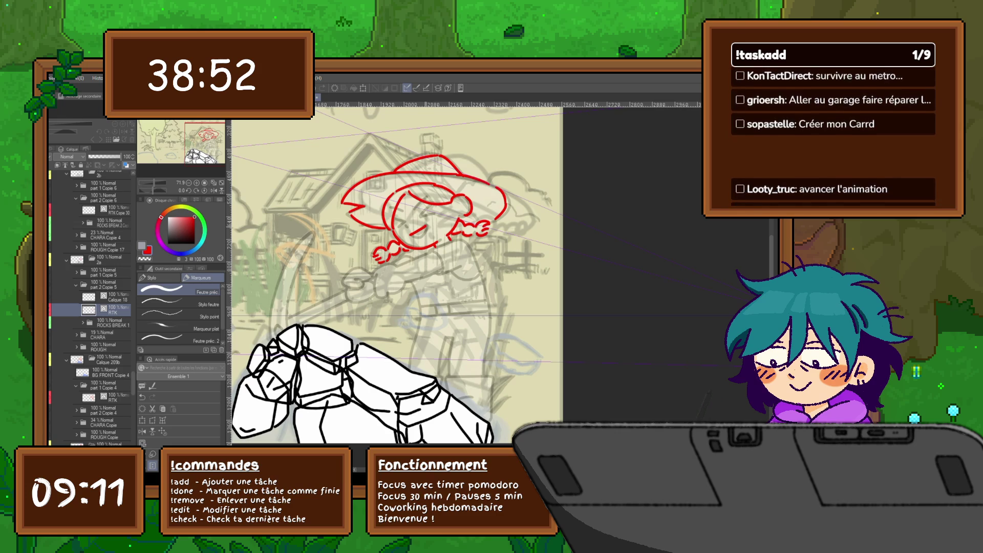
key("ctrl+z")
mouse_move(414, 225)
left_mouse_down()
mouse_move(427, 237)
mouse_move(429, 207)
mouse_move(405, 213)
mouse_move(411, 229)
left_mouse_up()
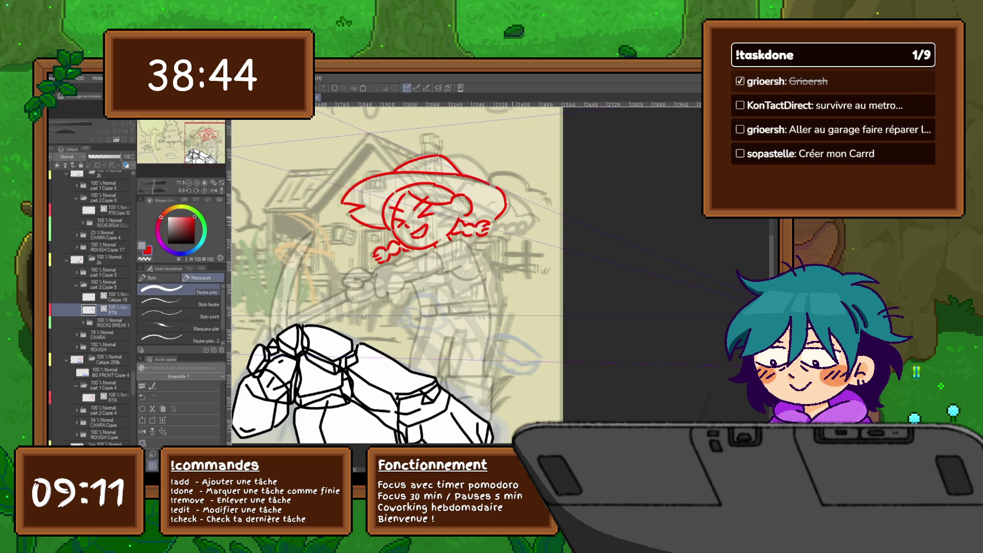
left_click(108, 223)
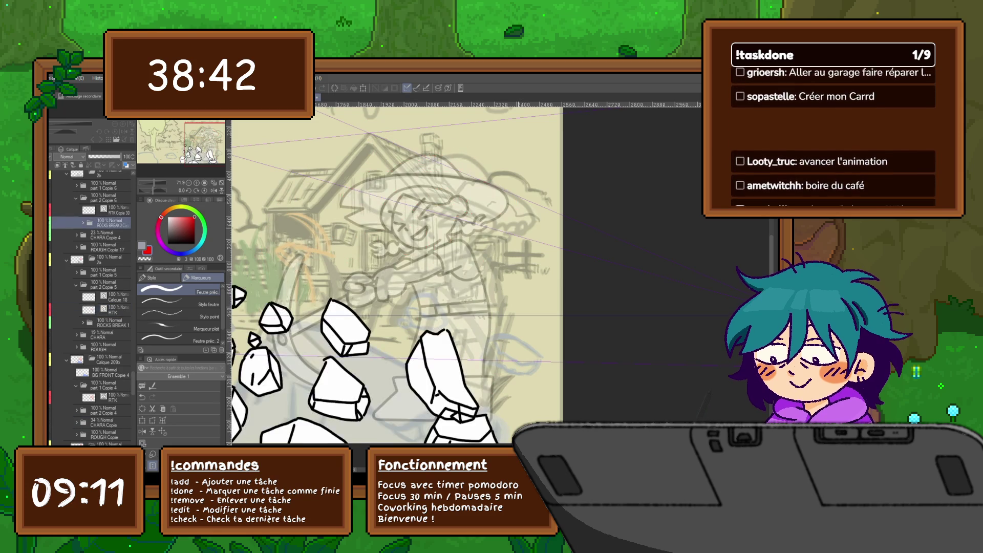
Step: Show the inked girl-with-pickaxe frame and zoom out to see the whole scene
left_click(103, 176)
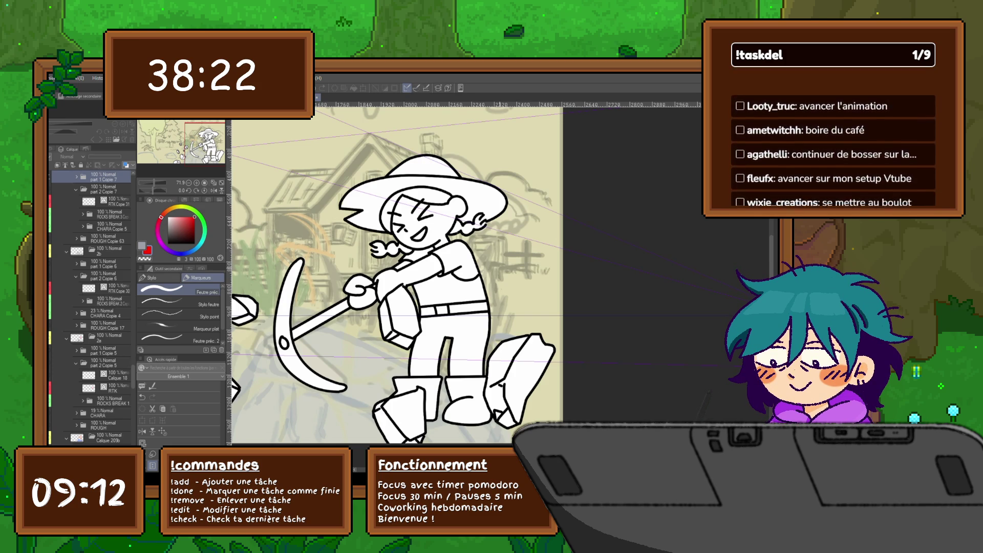
scroll(379, 256, "down", 5)
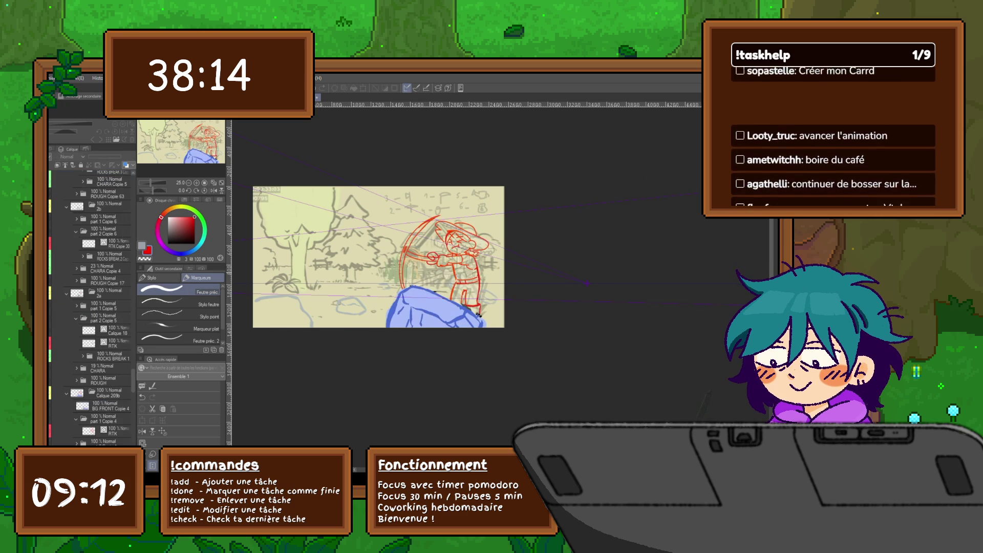
Step: Step back a frame, then flip ahead to the scattered-rocks frame
key("Left")
key("Left")
key("Left")
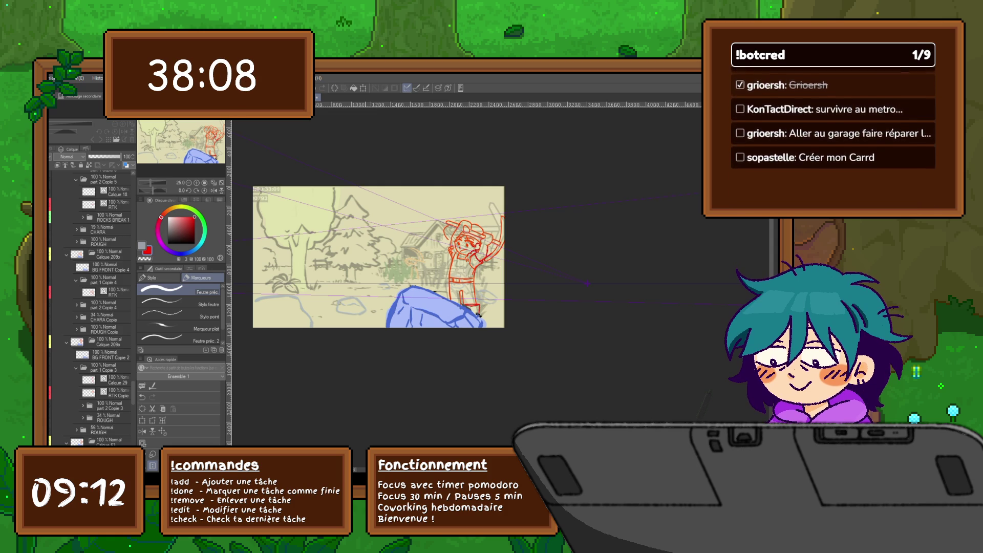
key("space")
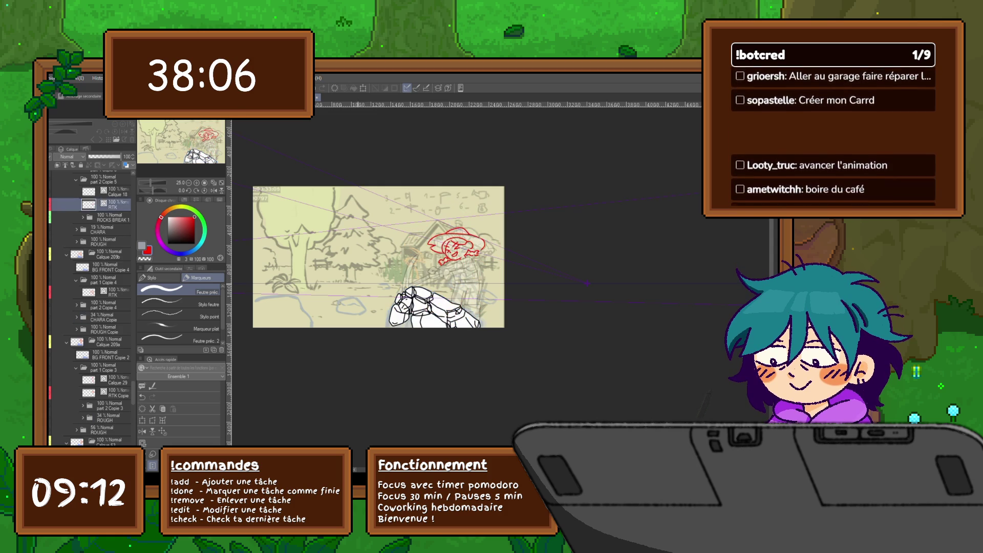
key("space")
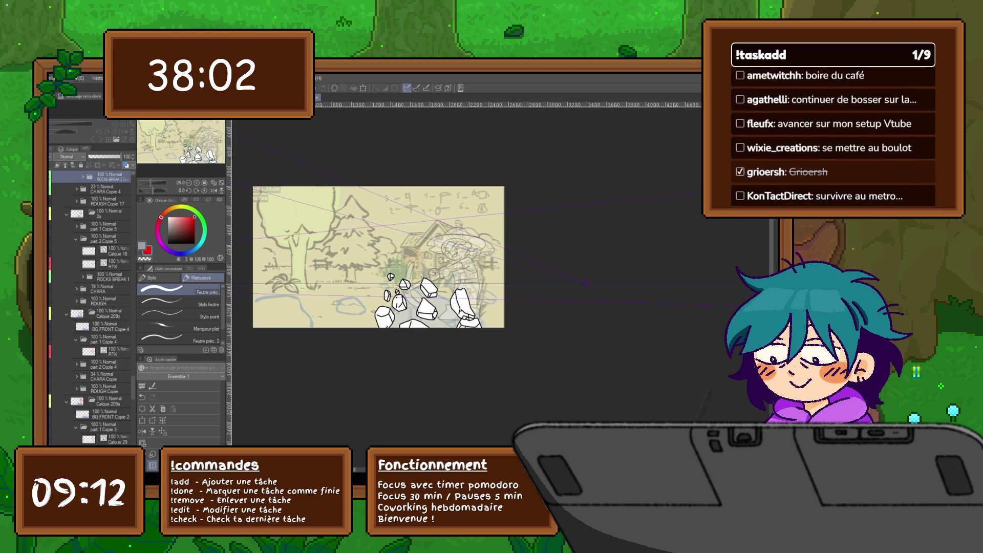
scroll(93, 308, "up", 3)
Step: Raise CHARA Copie 4 opacity to 46% and CHARA opacity to 47%
left_click(105, 244)
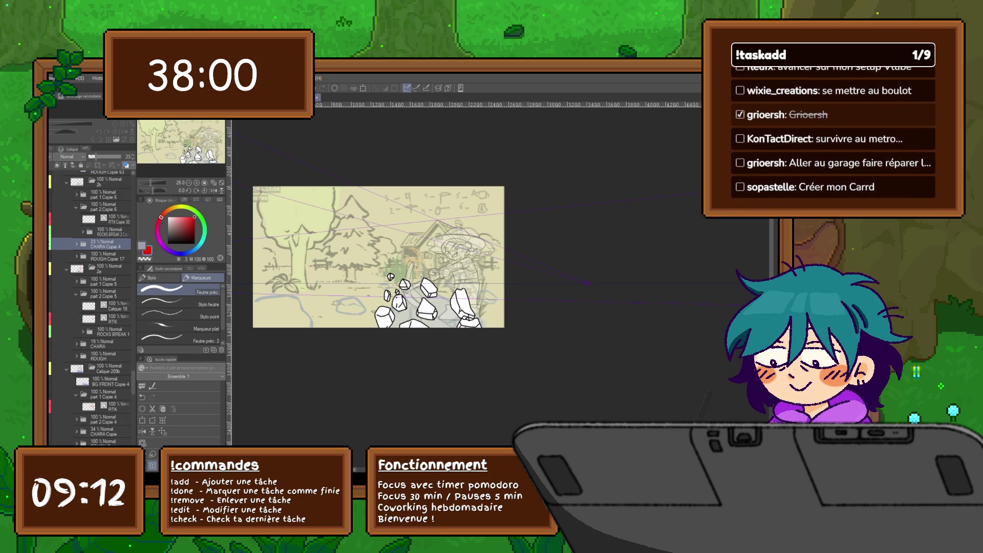
left_click_drag(95, 156, 103, 156)
left_click(105, 318)
left_click(105, 343)
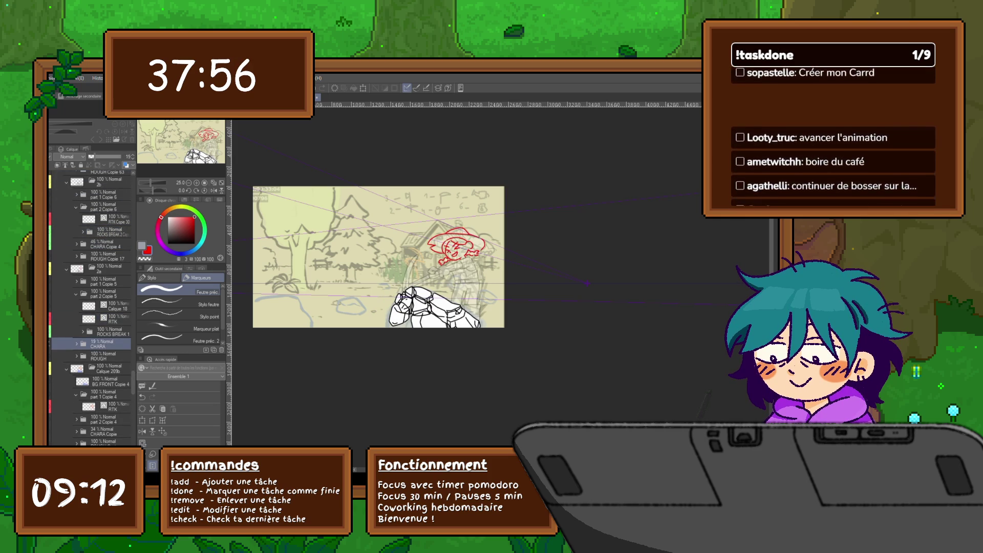
left_click_drag(95, 157, 103, 156)
left_click(105, 244)
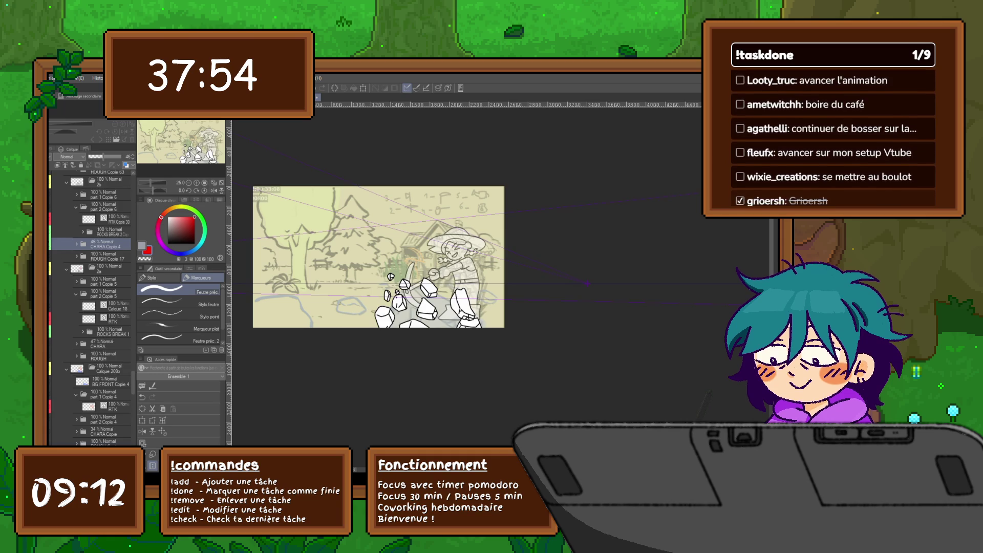
key("Right")
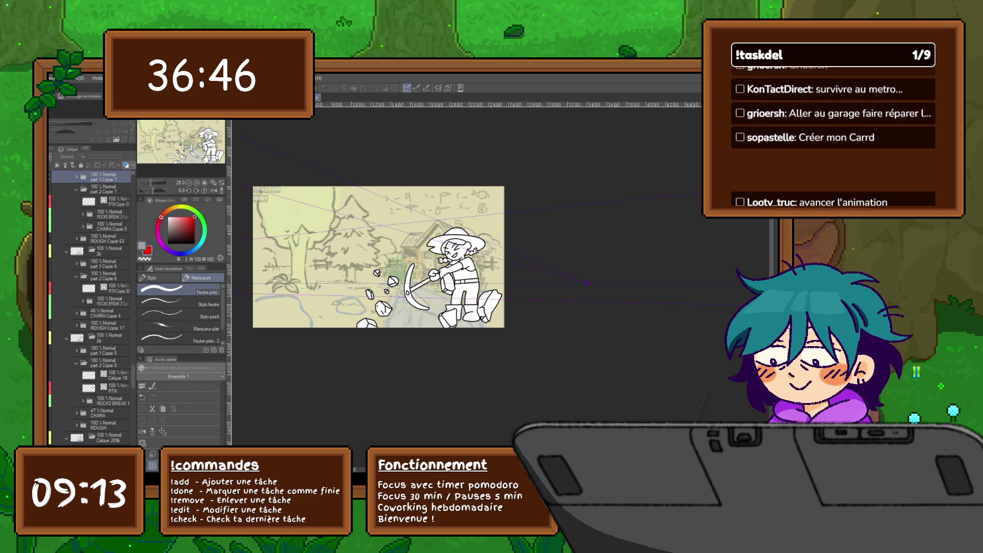
Step: Flip forward through the later drawings and zoom in on the girl's poses
key("ctrl+Right")
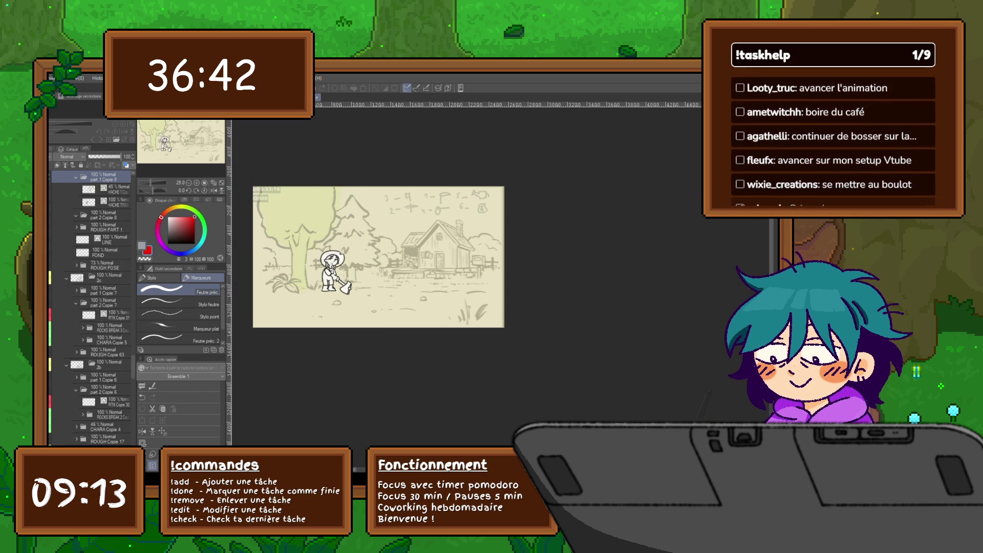
key("ctrl+Right")
key("ctrl+Right")
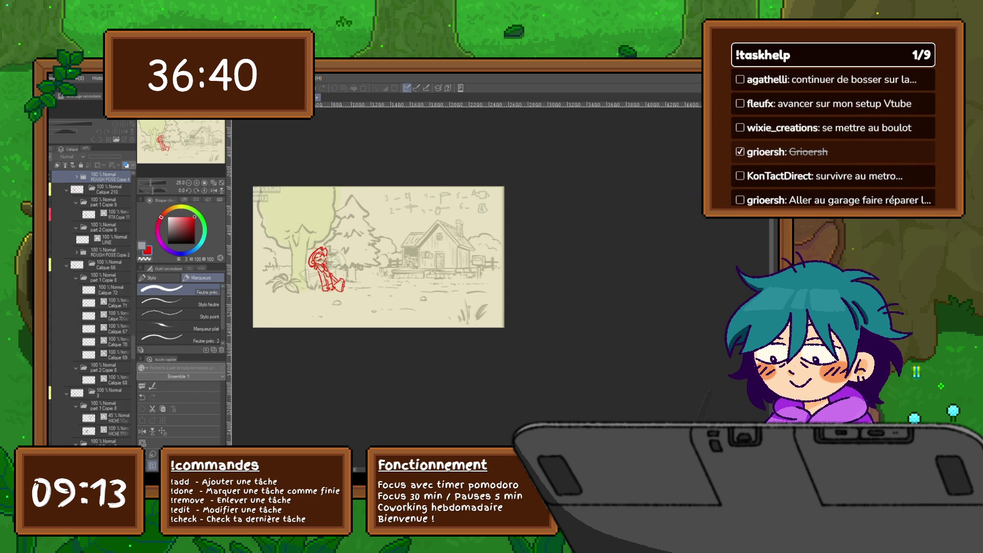
key("ctrl+Right")
key("ctrl+Right")
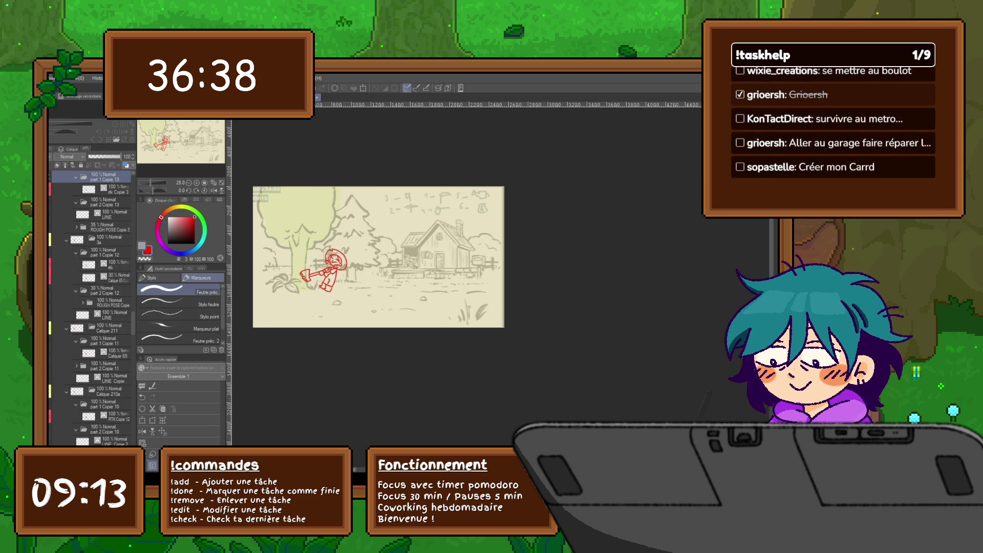
key("ctrl+Right")
key("ctrl+Right")
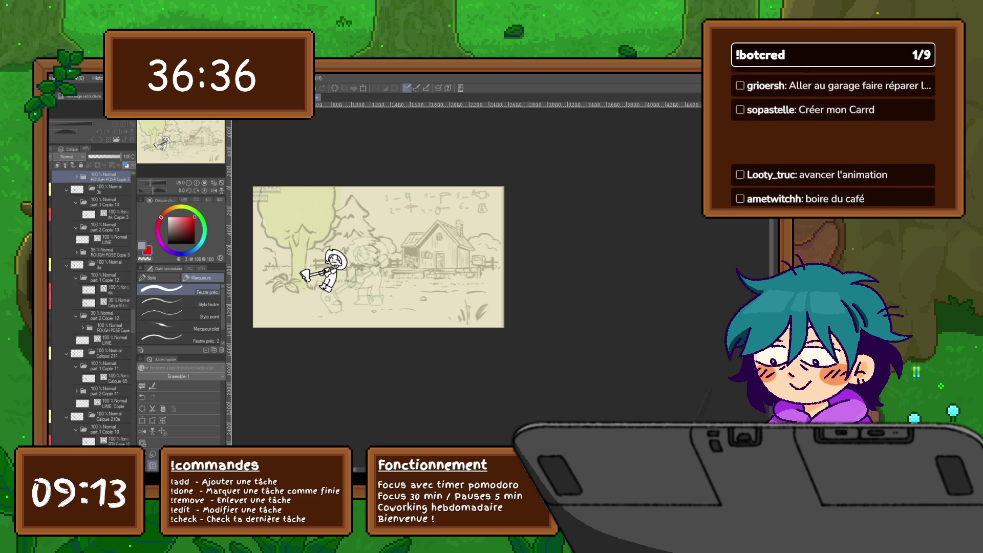
key("ctrl+Left")
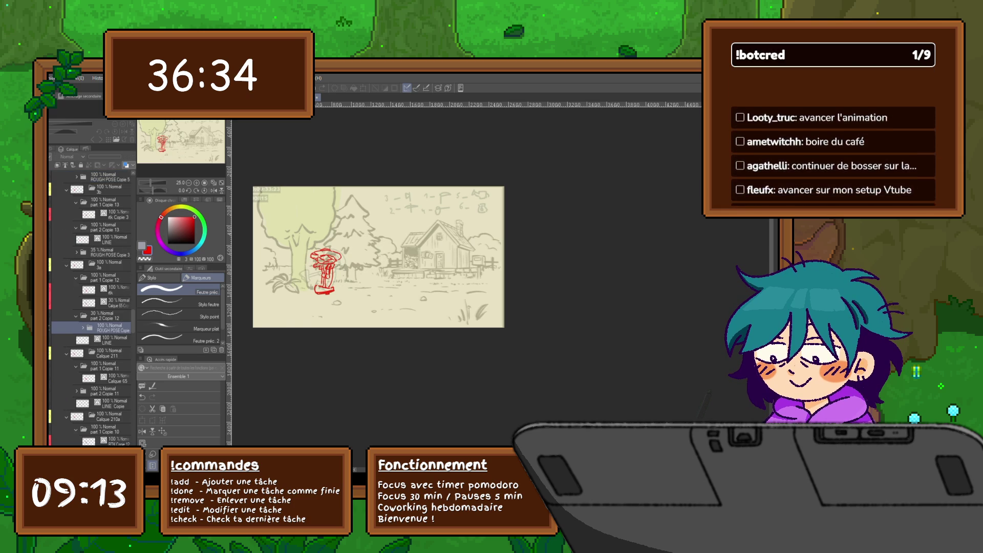
key("ctrl+Right")
key("ctrl+Right")
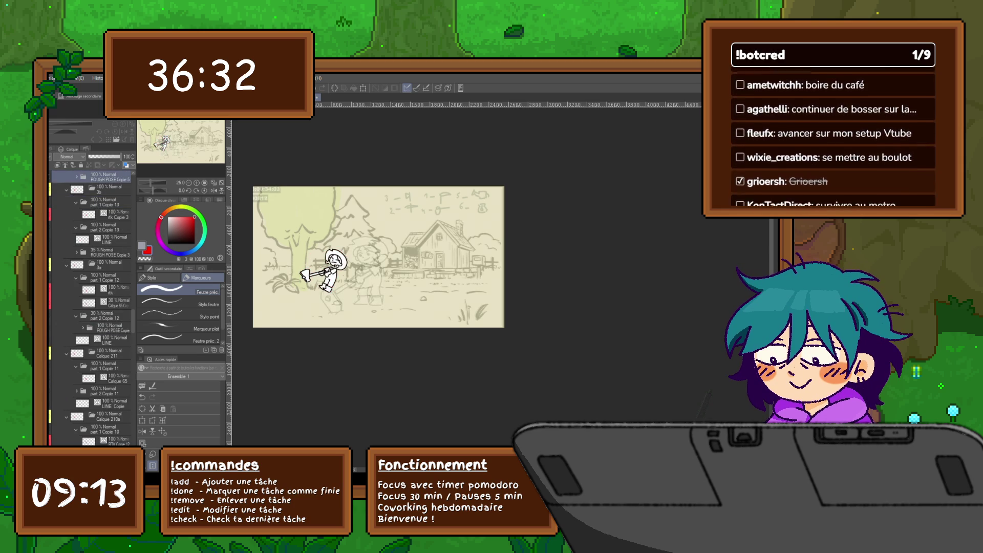
key("ctrl+Right")
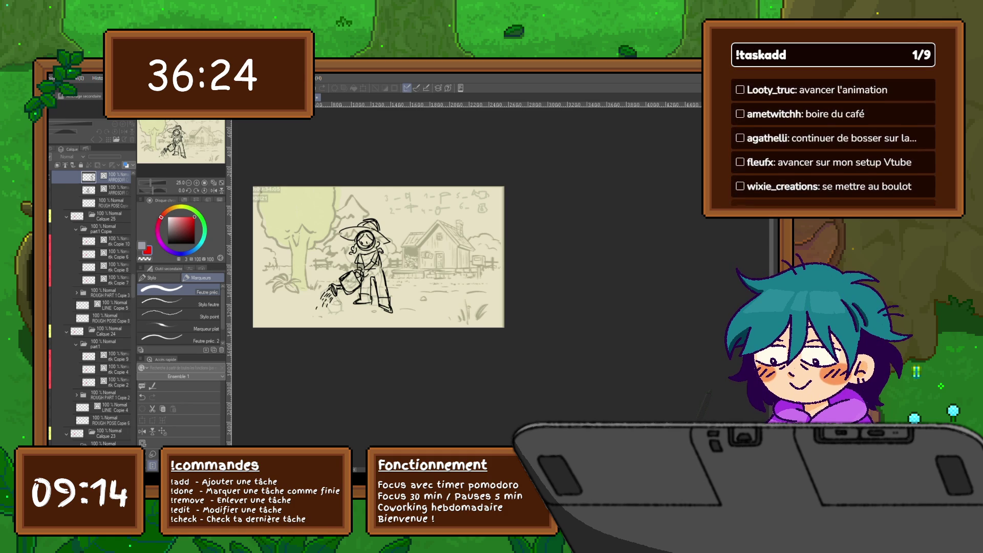
scroll(92, 307, "down", 5)
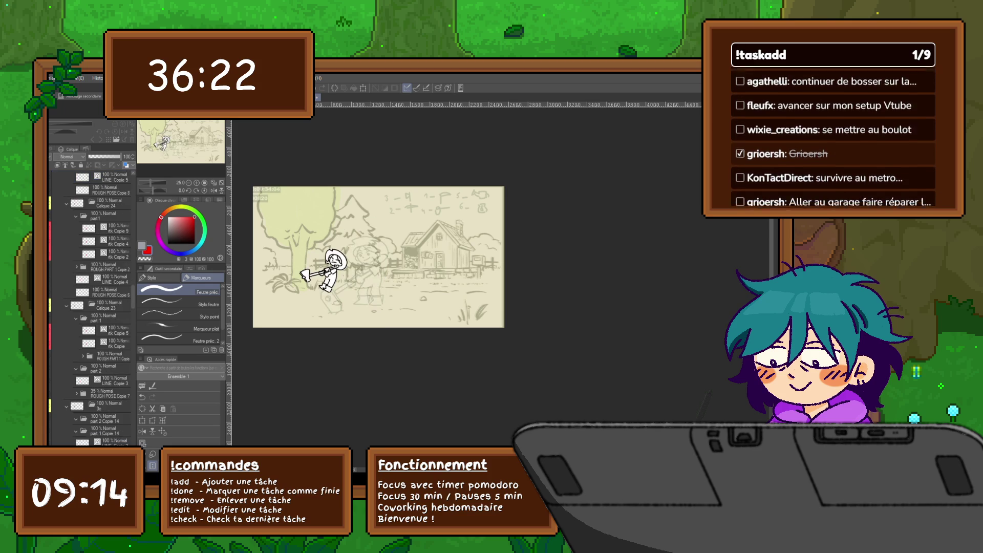
scroll(92, 307, "down", 5)
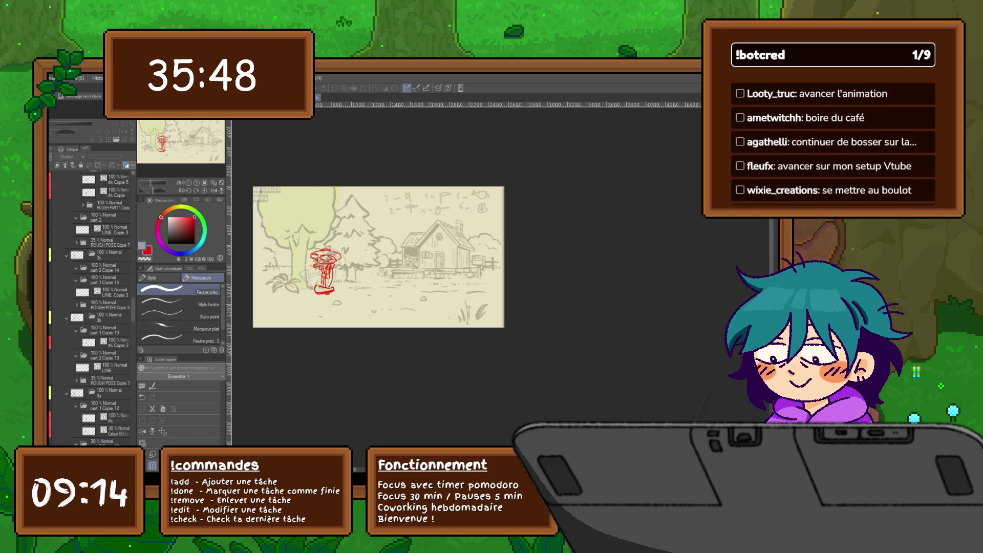
scroll(318, 281, "up", 2)
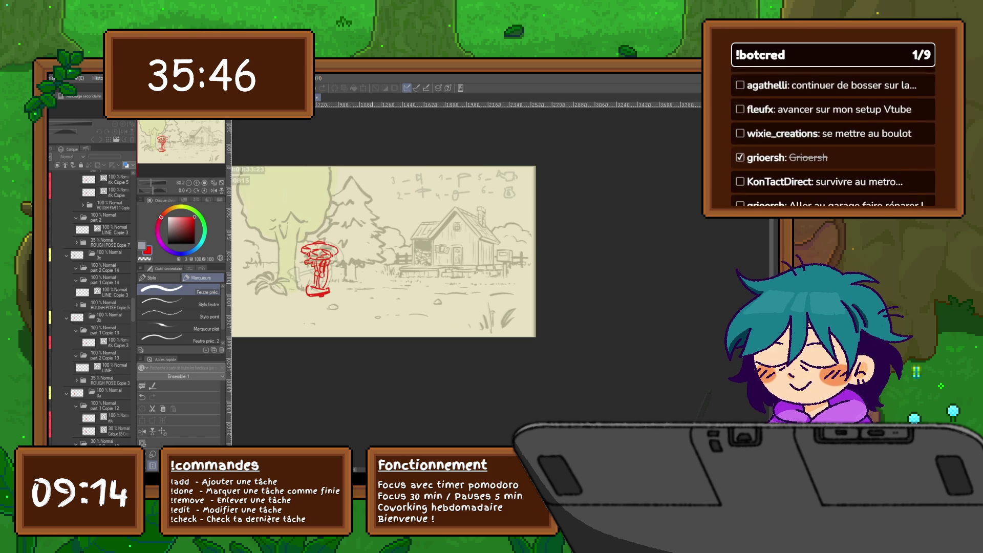
scroll(405, 251, "left", 2)
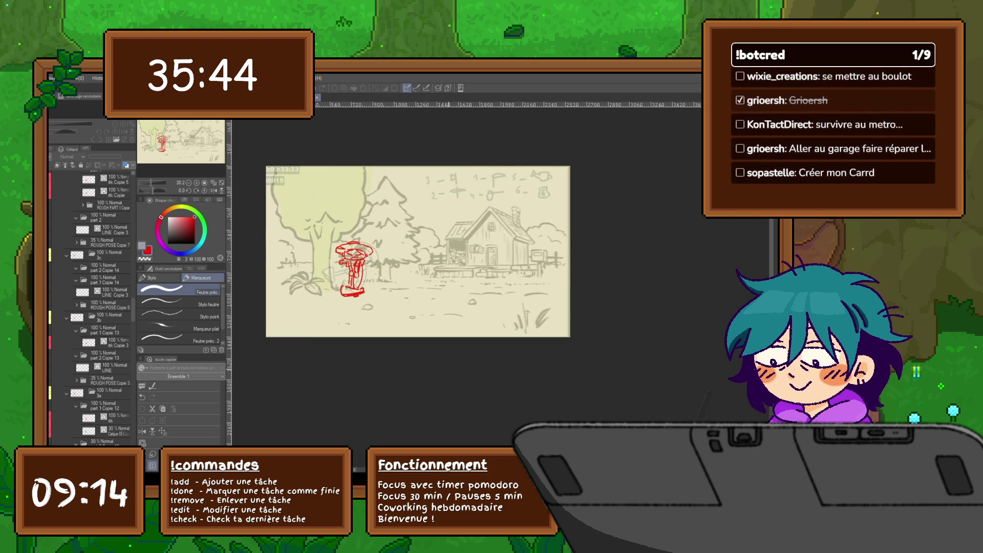
Step: Step back four frames and collapse the part 1 Copie 8 folder
key("Left")
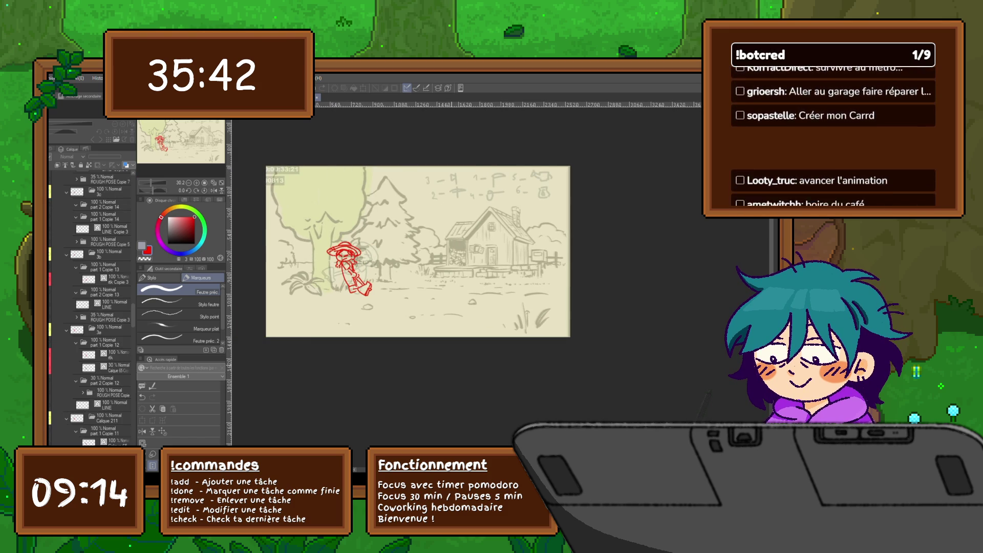
key("Left")
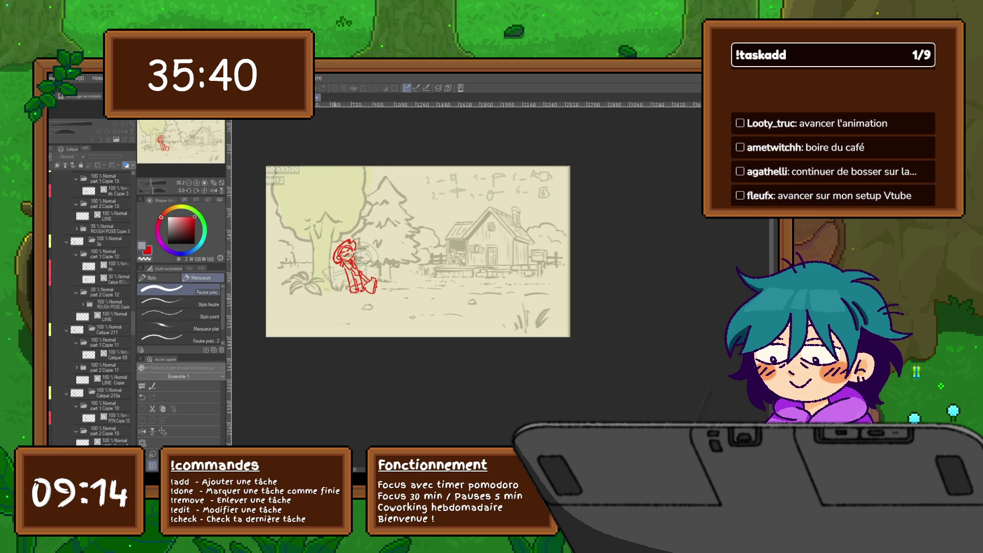
key("Left")
key("Left")
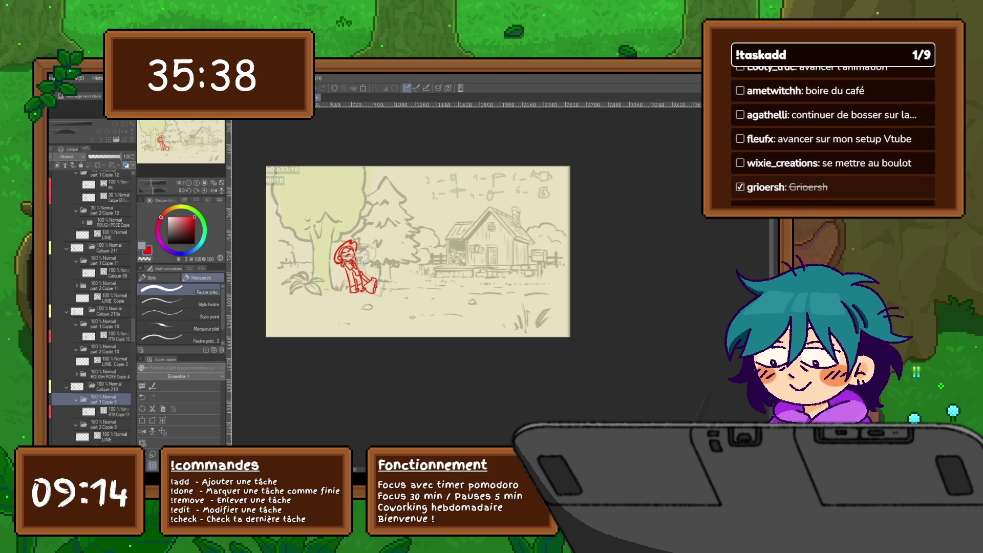
key("Left")
key("Left")
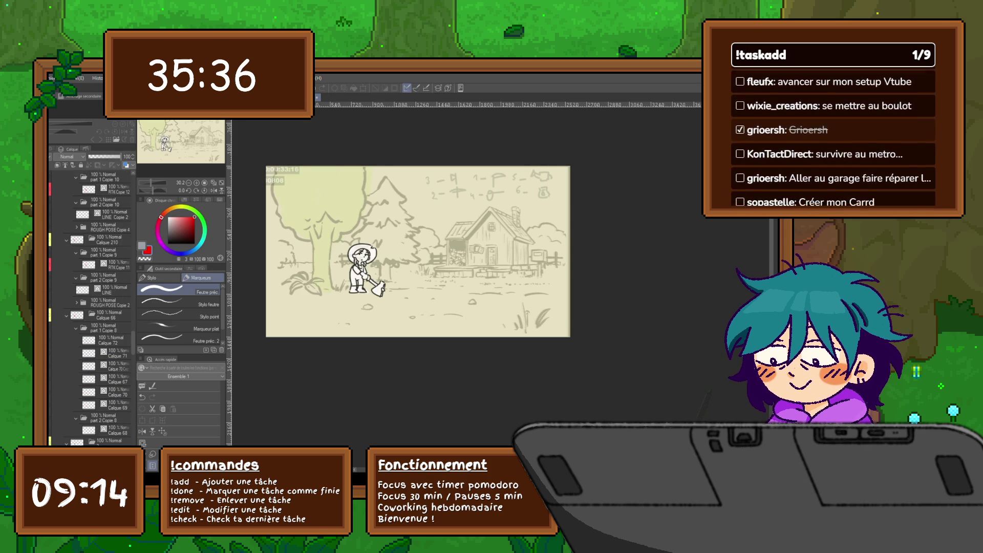
scroll(90, 307, "down", 4)
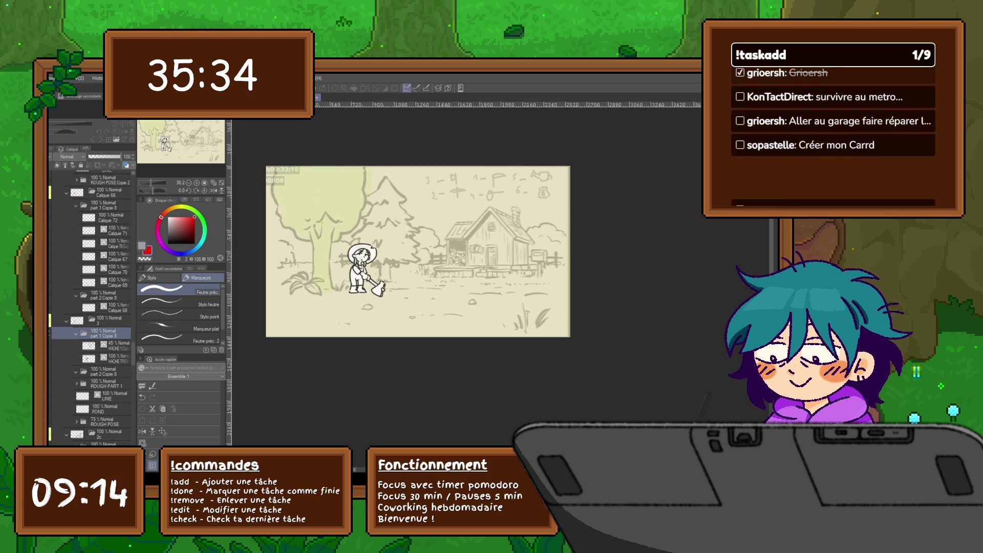
left_click(76, 333)
left_click(107, 346)
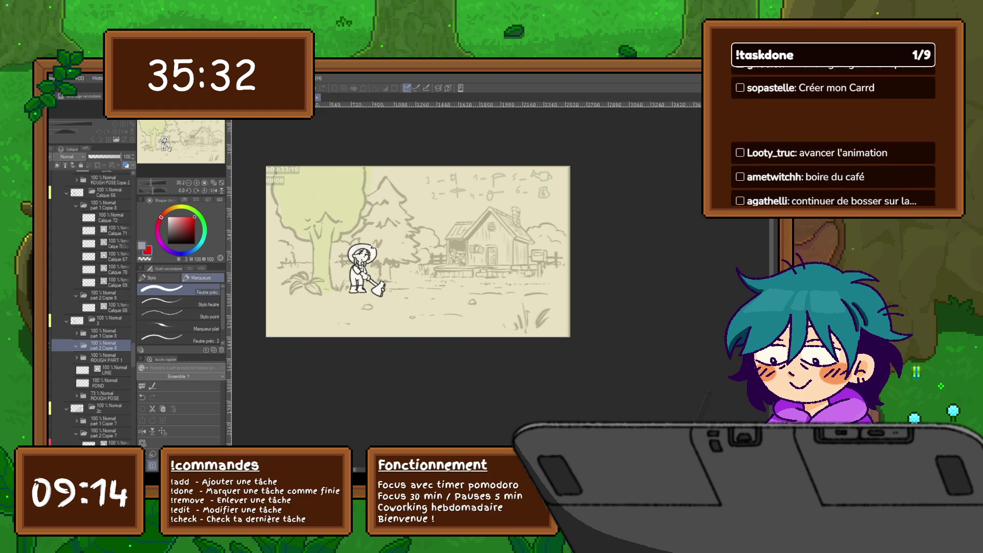
scroll(91, 307, "down", 1)
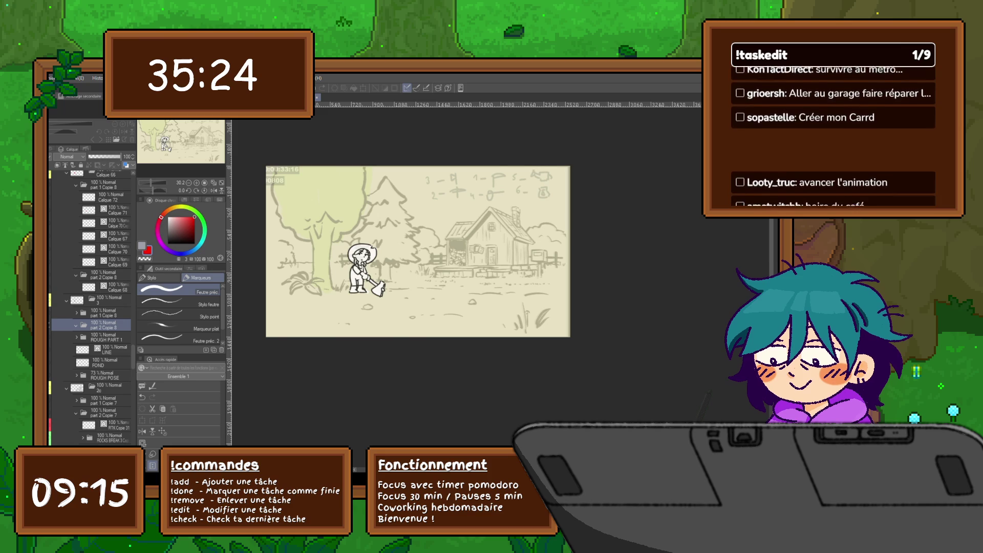
Step: Collapse the part 1 Copie 9 folder and flip back and forth between nearby poses
key("Right")
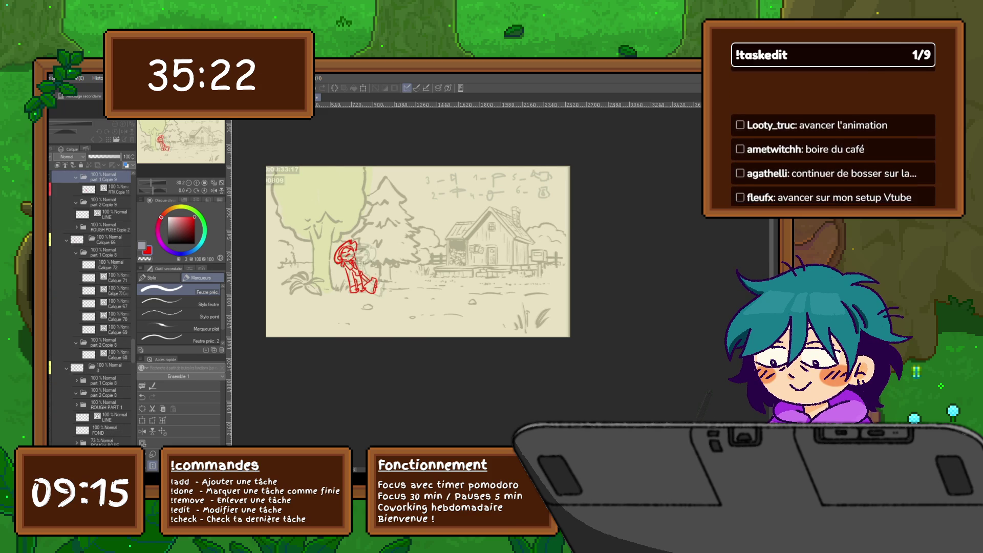
scroll(90, 307, "up", 3)
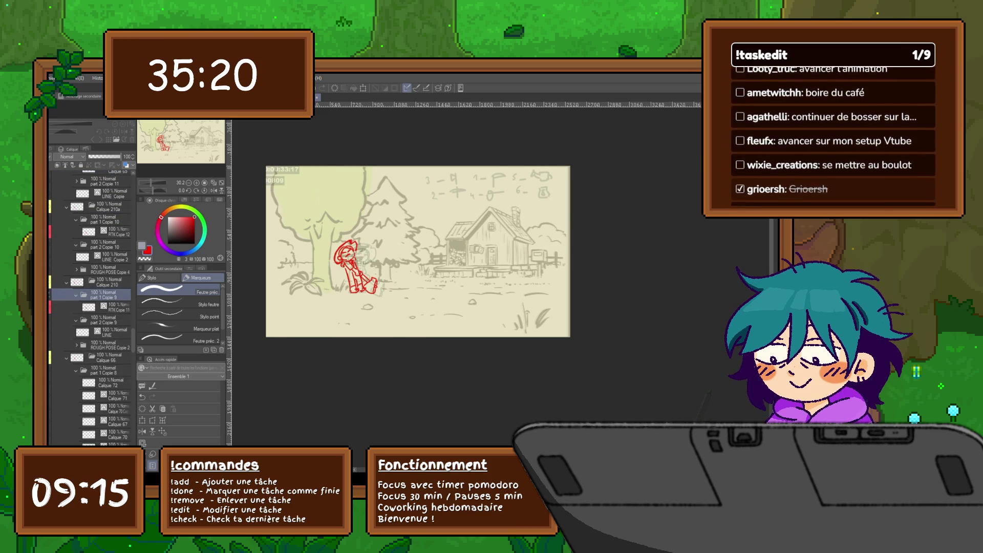
left_click(76, 296)
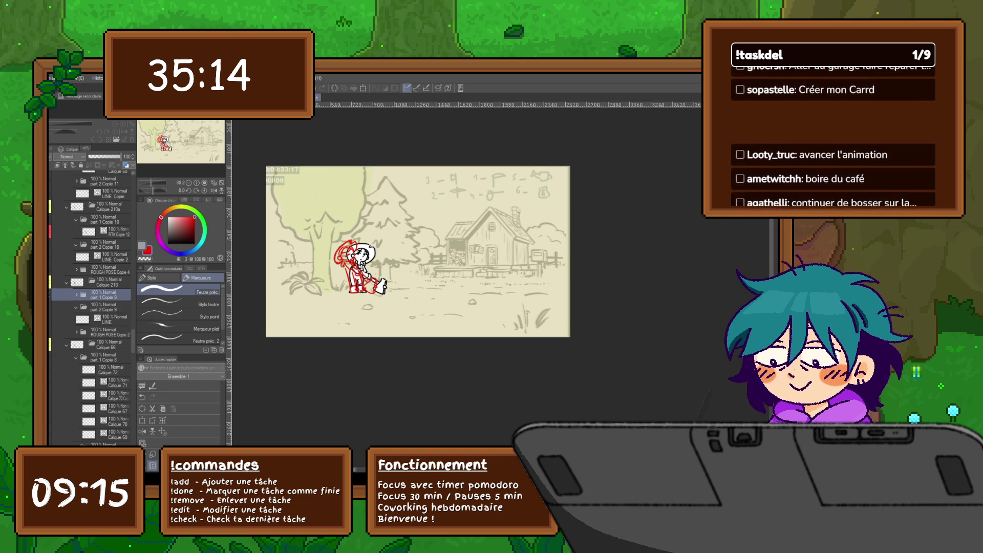
key("Right")
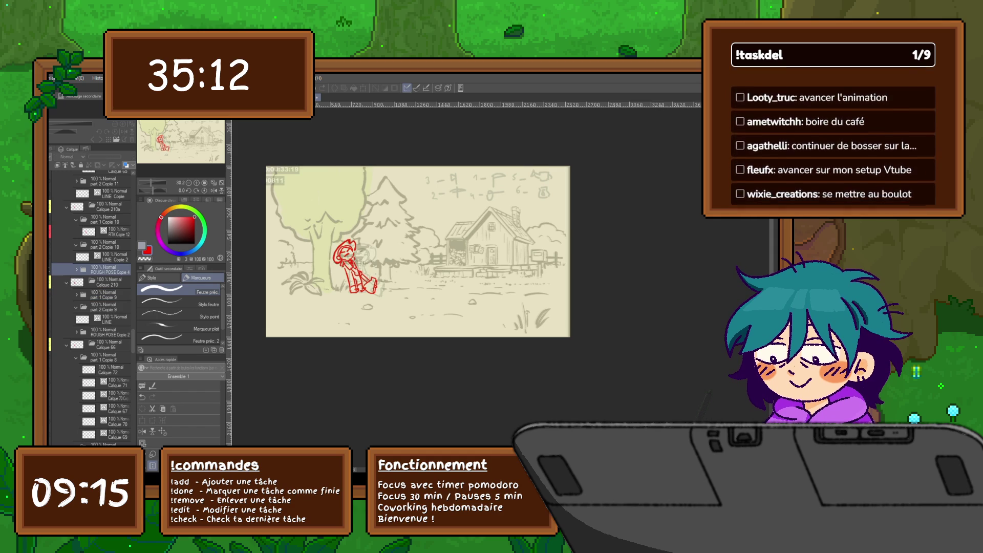
key("Left")
key("Right")
key("Right")
key("Right")
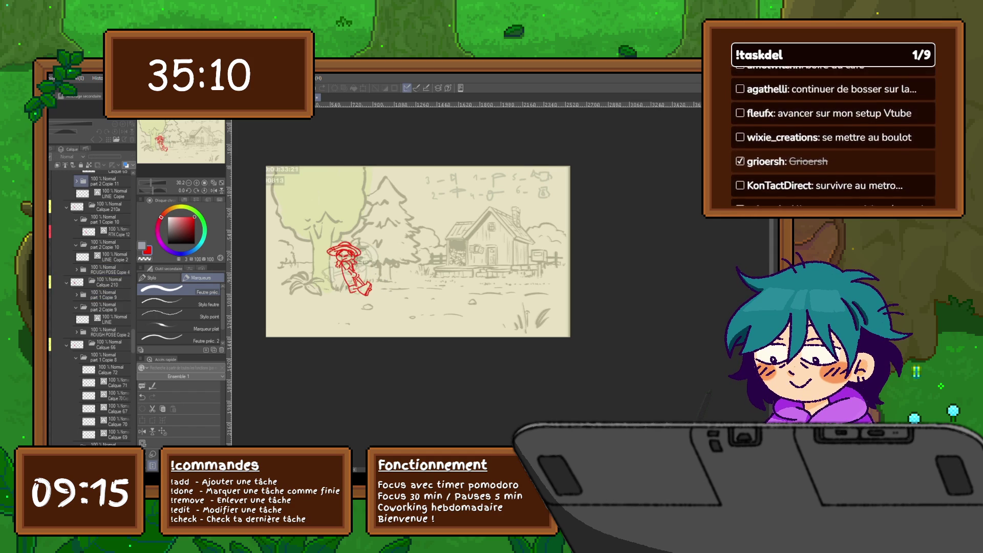
key("Right")
key("Right")
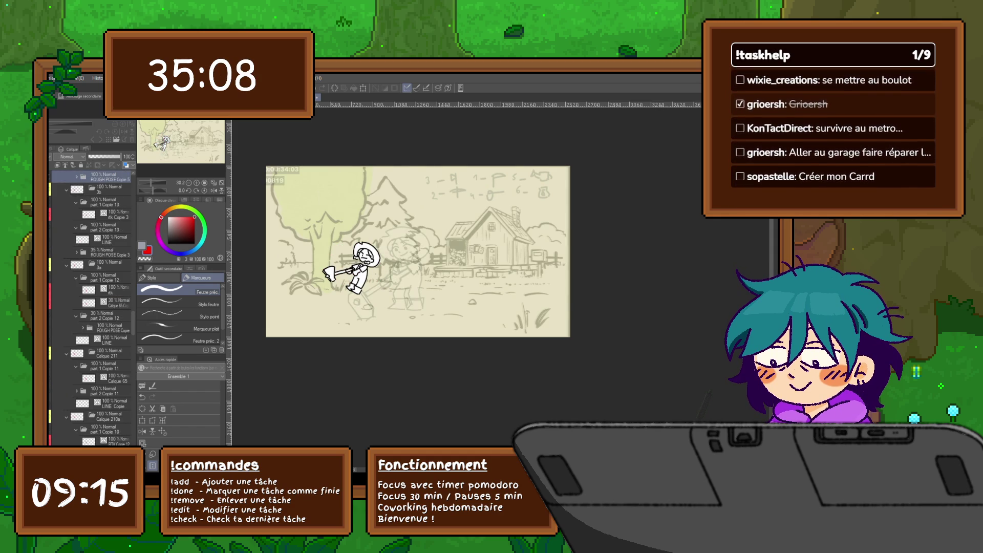
key("Left")
key("Left")
key("Left")
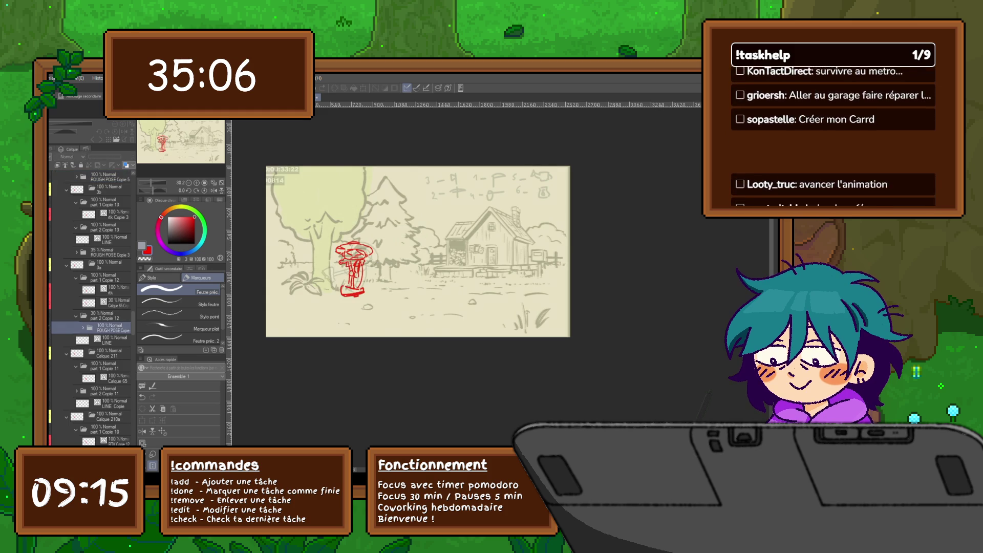
key("Left")
key("Left")
key("Left")
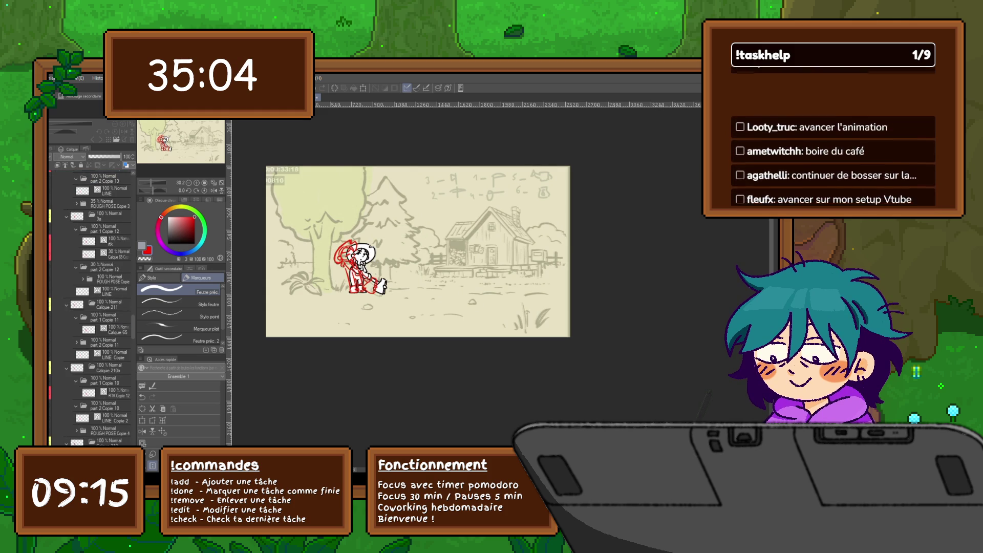
scroll(357, 269, "up", 4)
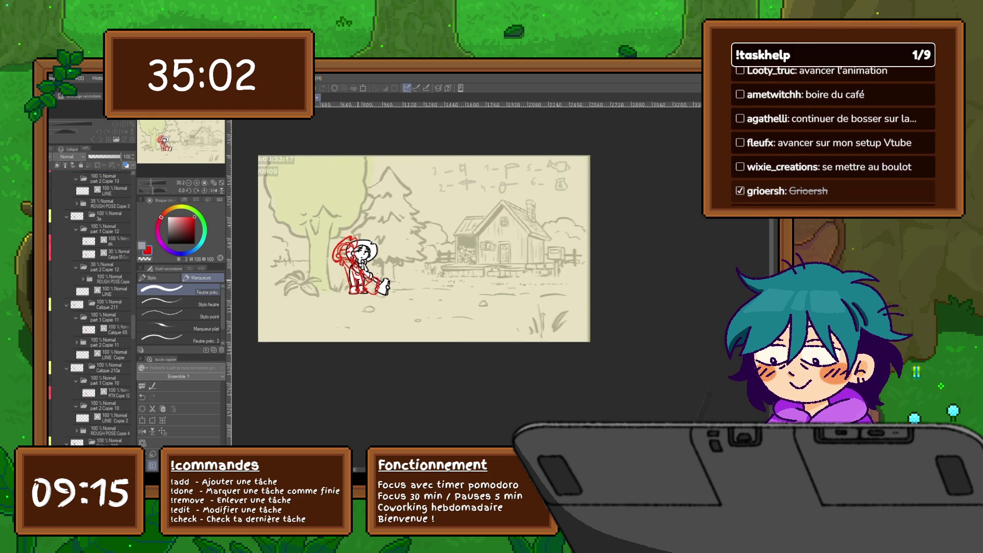
Step: Flip through the rough poses, from the hat pose to the clean black lineart frame
scroll(338, 220, "up", 1)
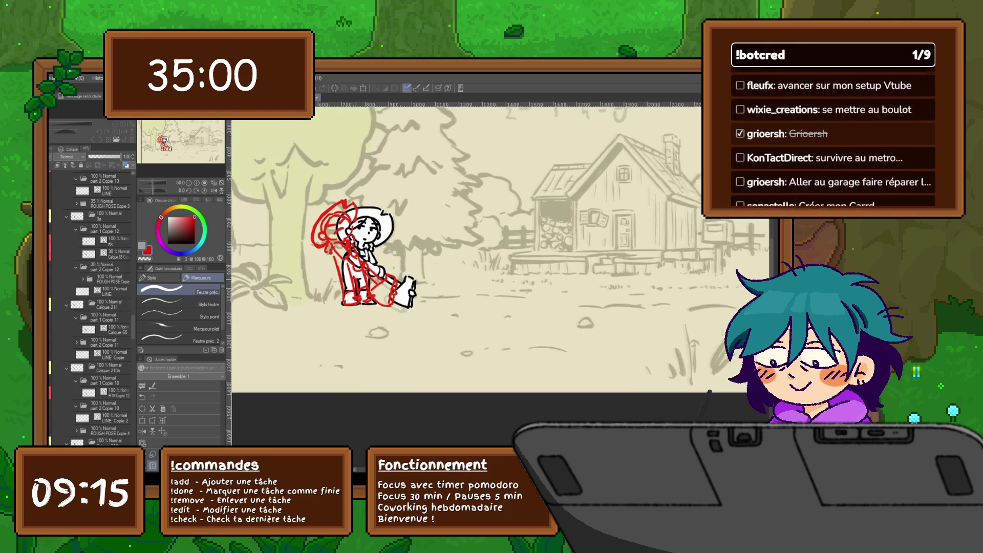
key("Left")
key("Left")
key("Left")
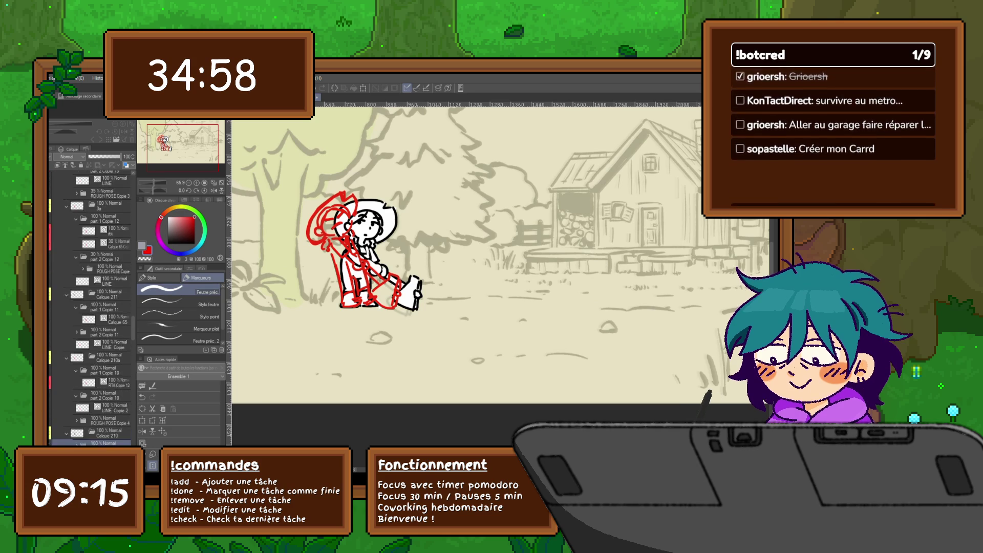
scroll(92, 307, "down", 3)
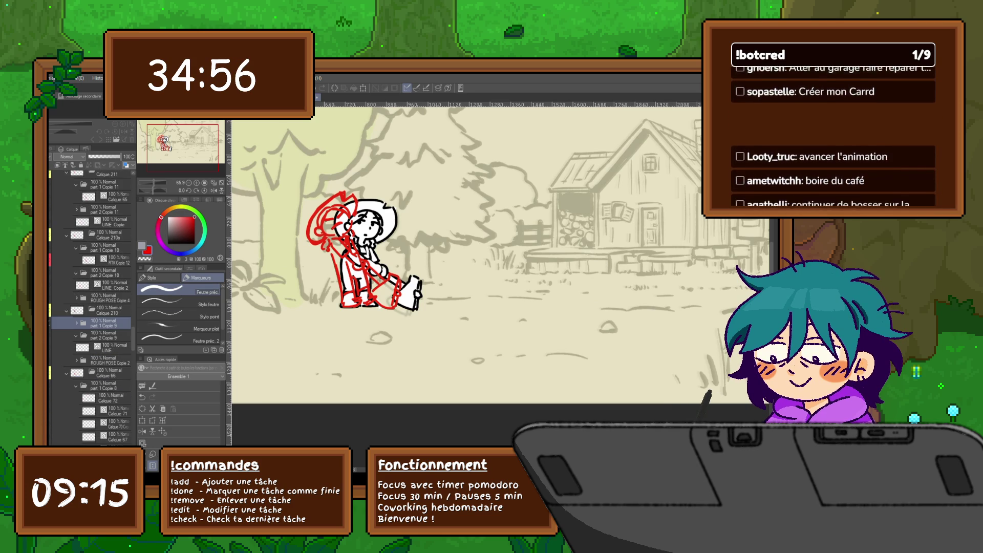
key("Right")
key("Left")
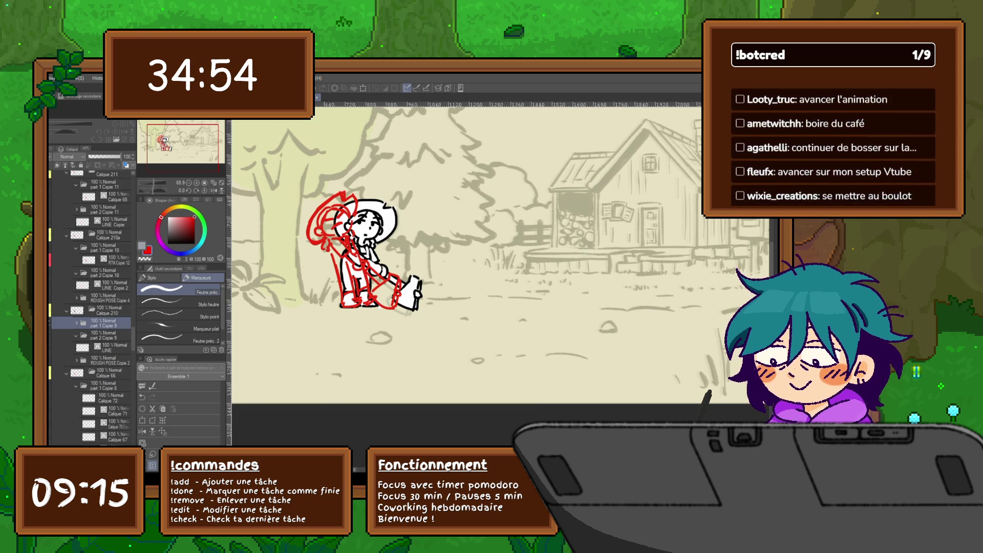
key("Right")
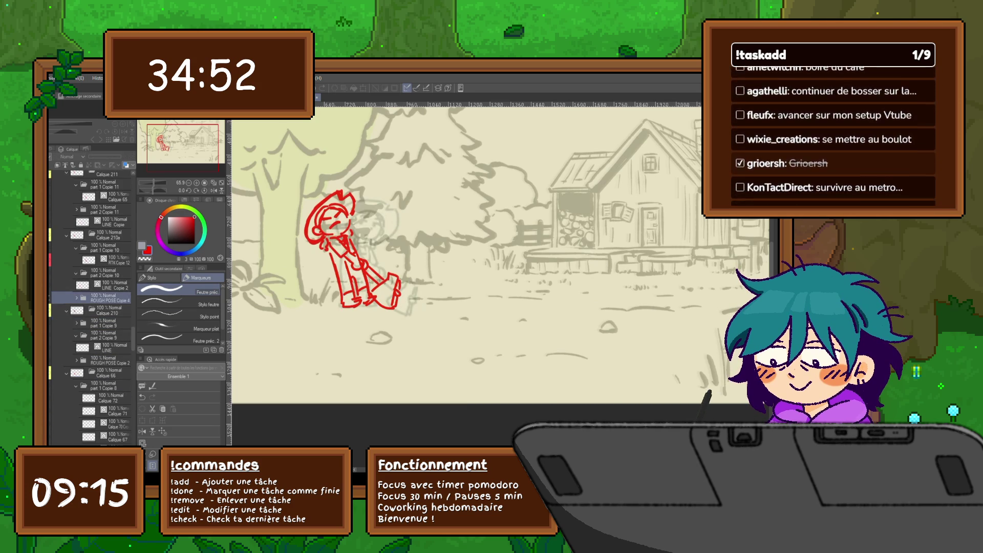
key("Right")
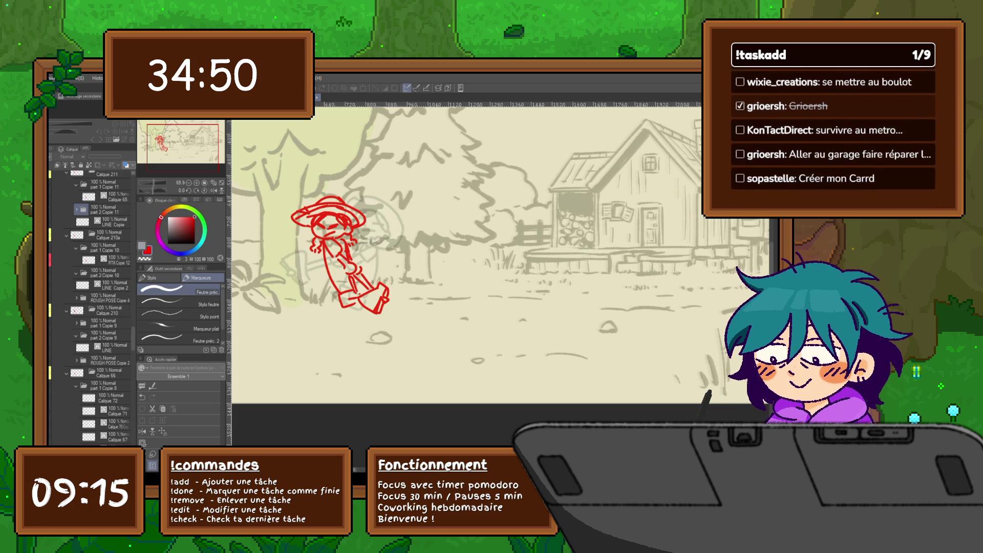
key("Left")
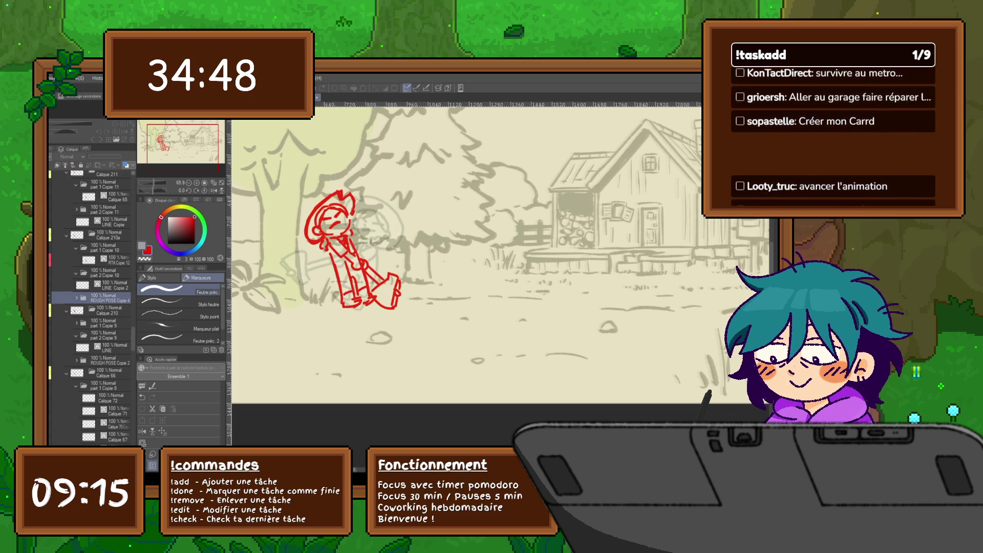
key("Right")
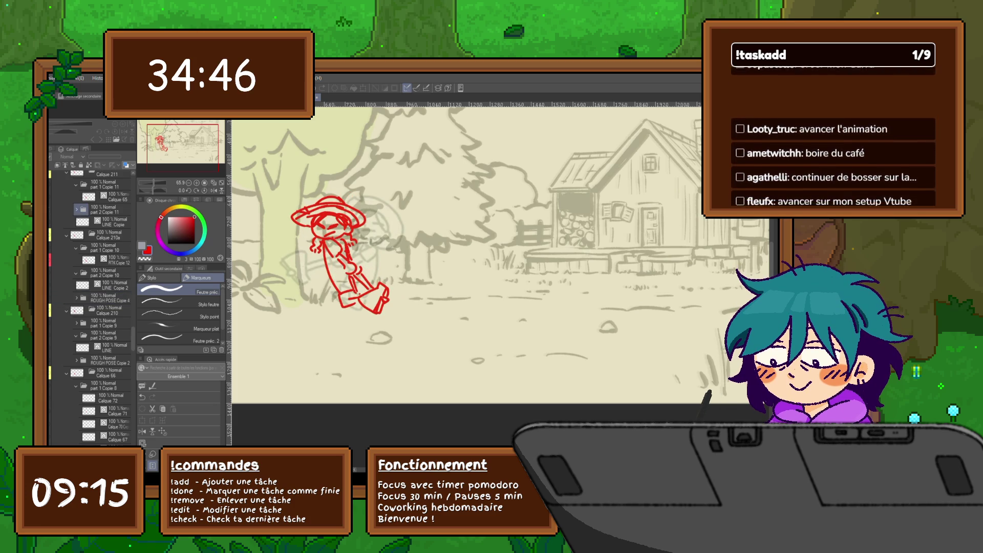
key("Right")
key("Right")
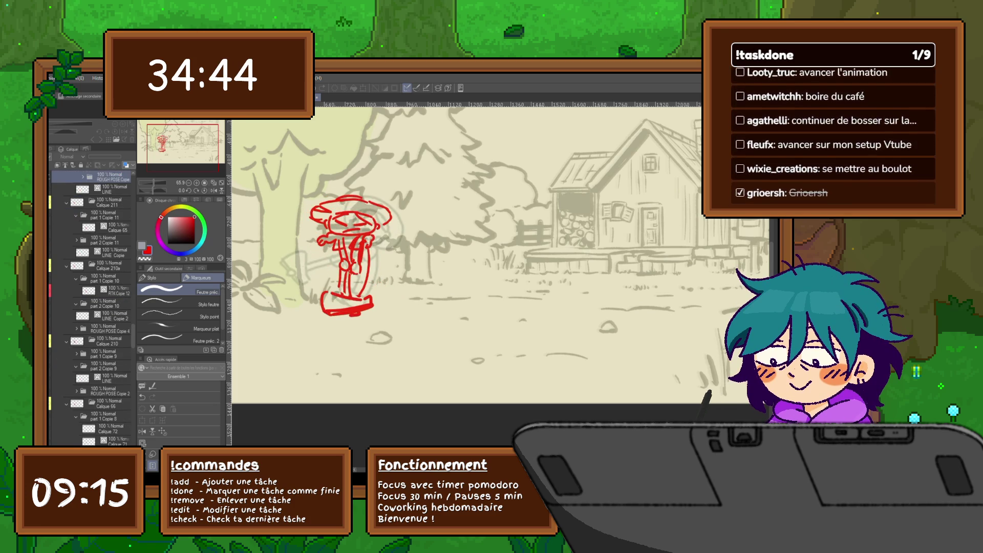
key("Right")
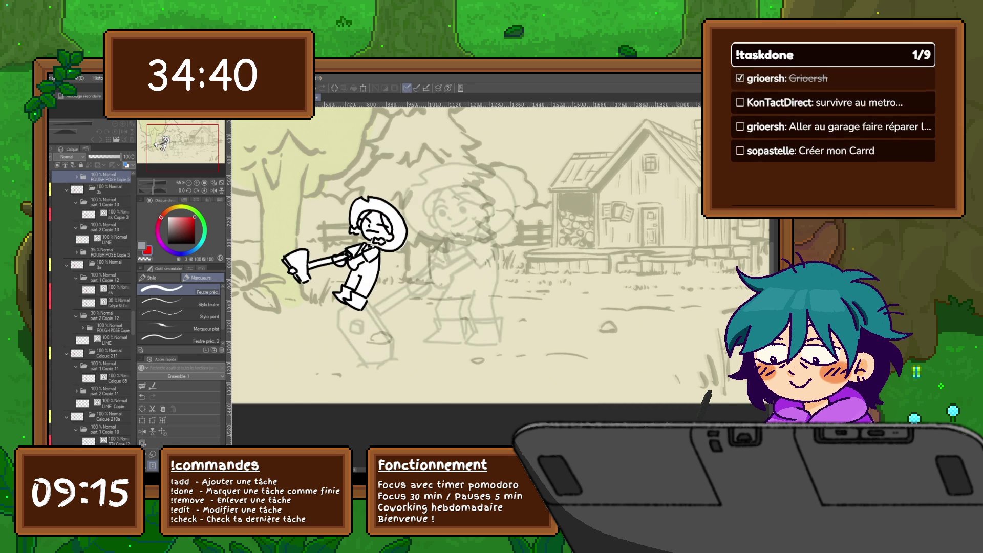
Step: Cycle onward through the rough and lineart frames back to the hat pose
key("Right")
key("Right")
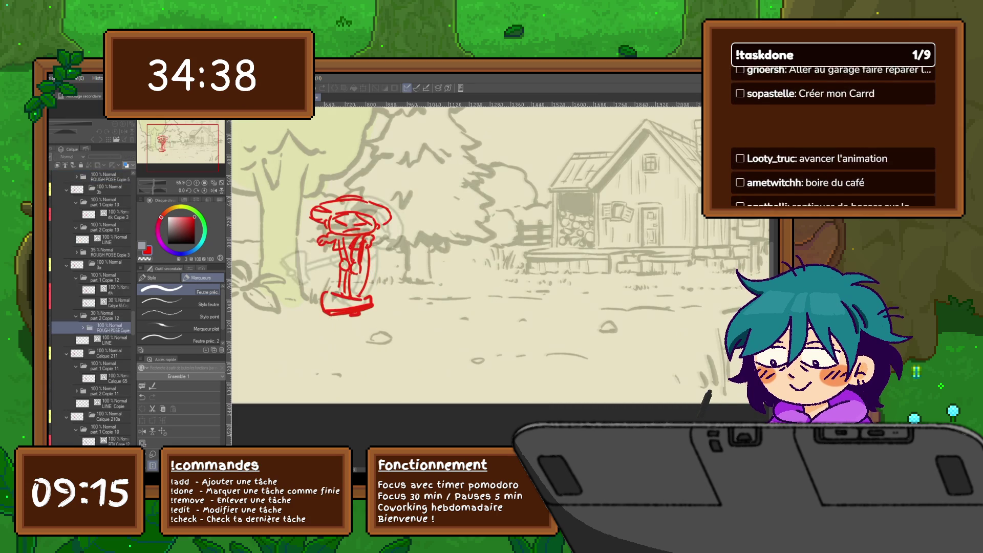
key("Right")
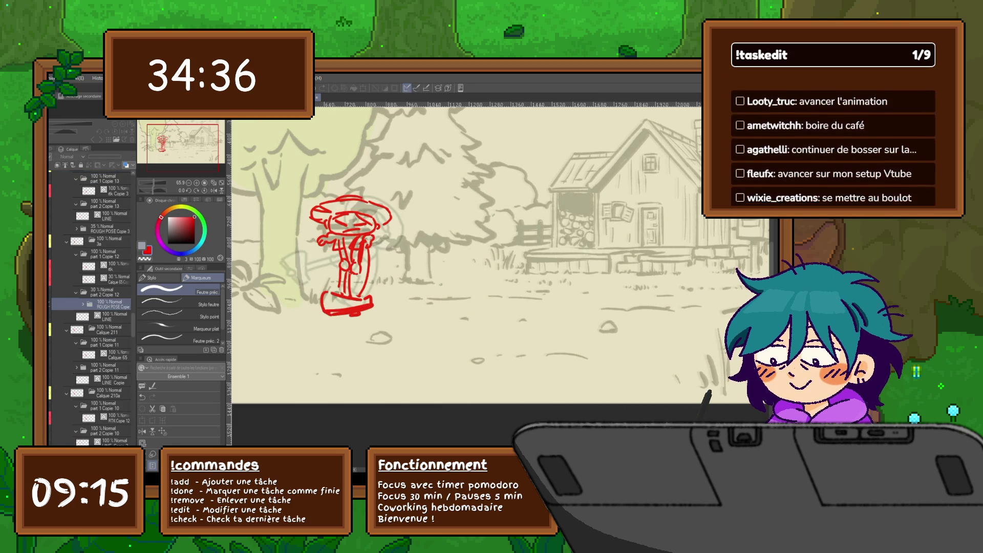
key("Right")
key("Right")
key("Right")
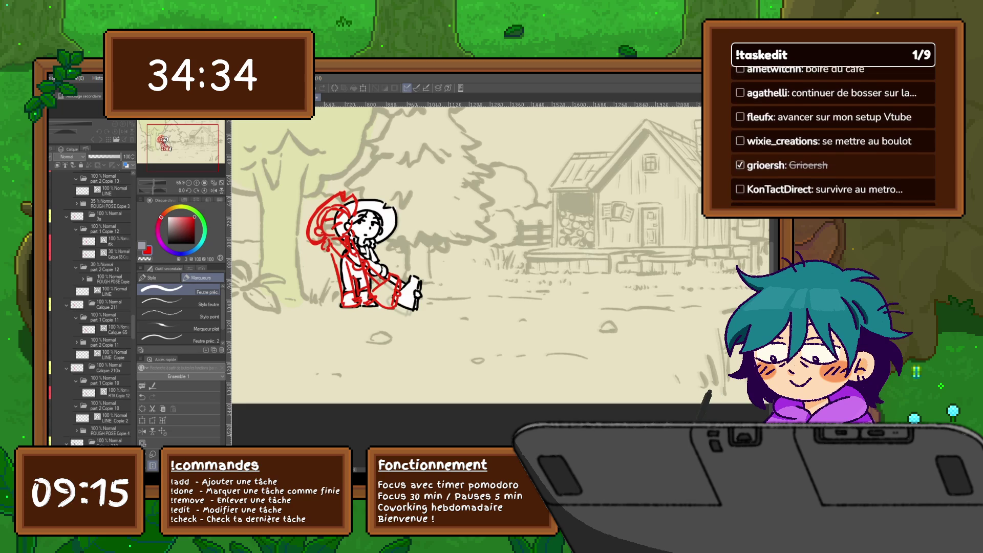
key("Right")
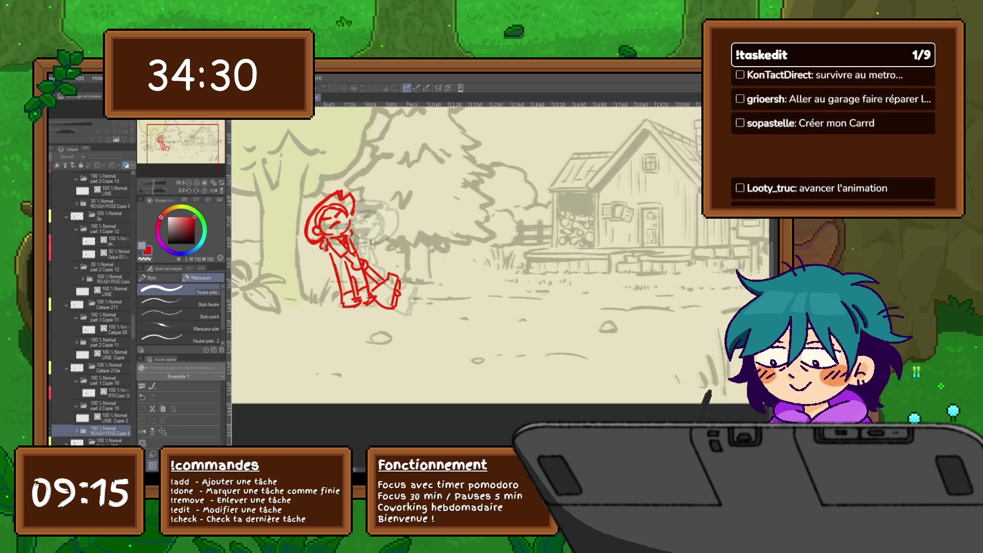
key("Right")
key("Right")
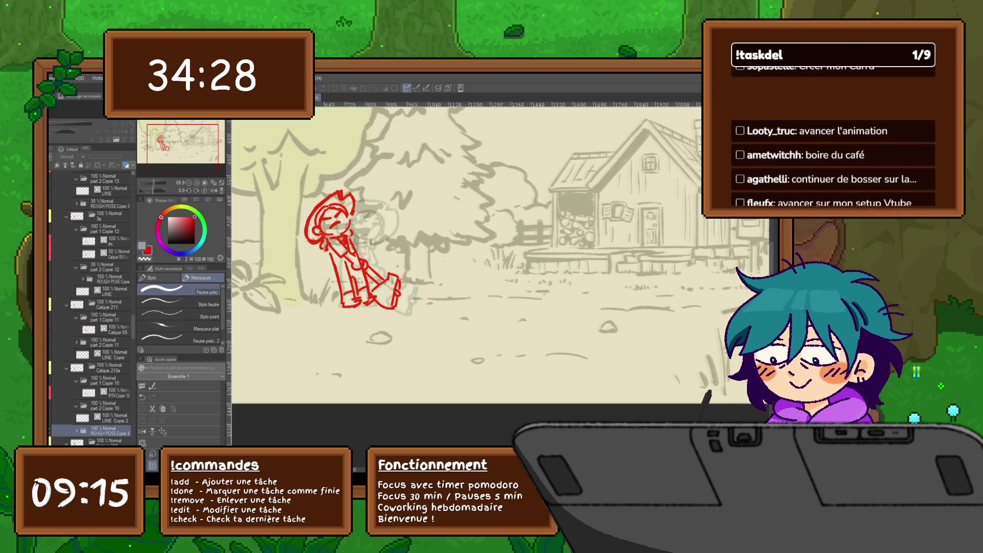
key("Right")
key("Right")
key("Right")
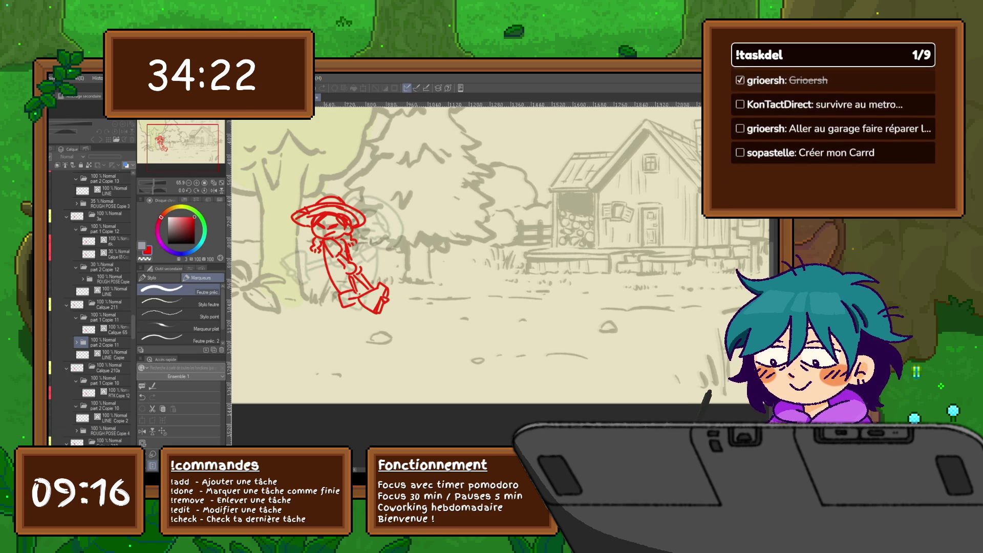
Step: Show the ROUGH POSE Copie 4 and ROUGH POSE Copie cels, then return to the red axe-swing rough
left_click(111, 430)
left_click(110, 279)
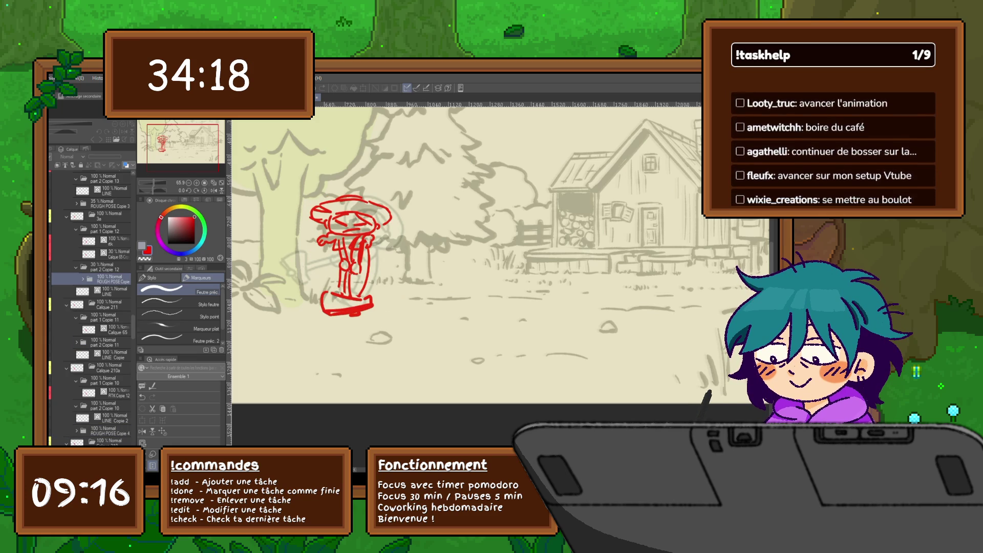
left_click(103, 176)
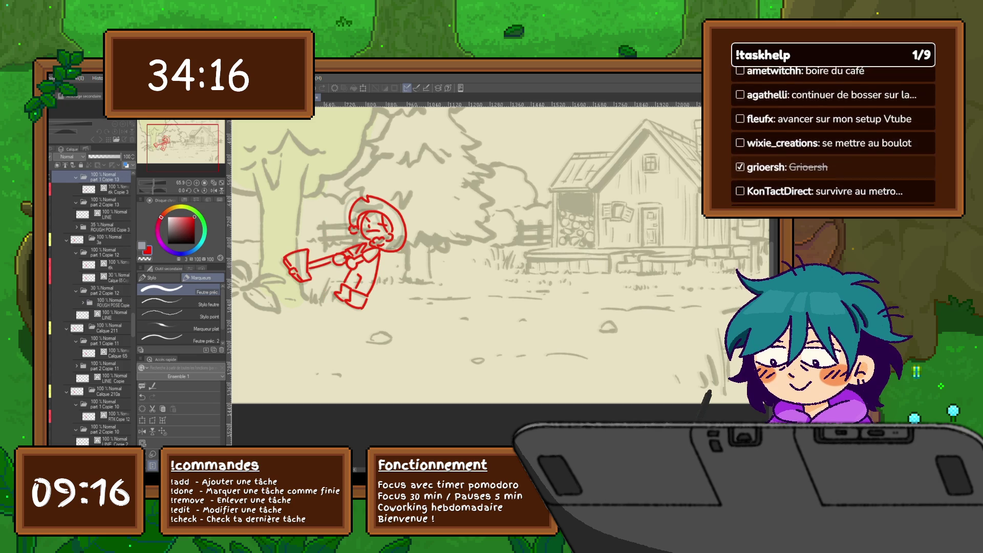
left_click(108, 302)
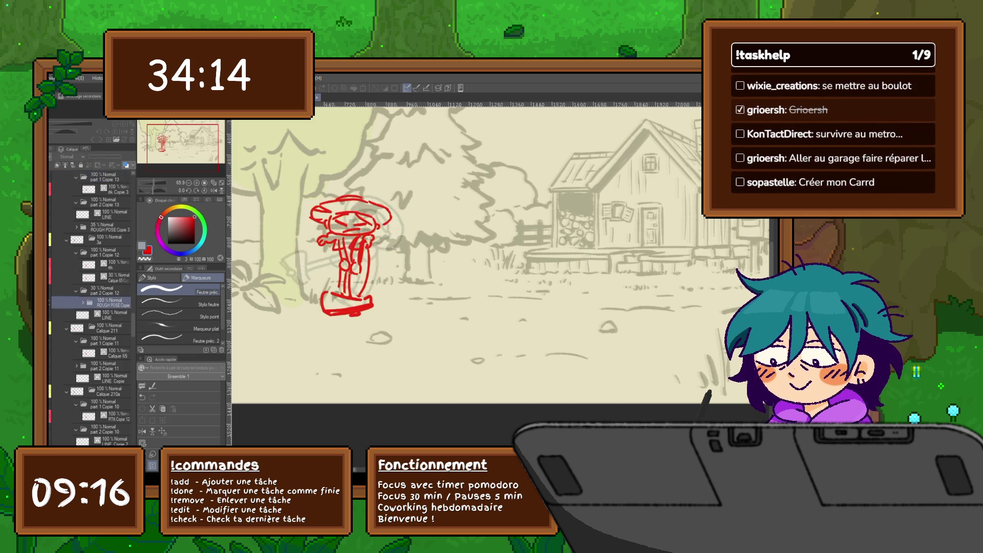
left_click(102, 177)
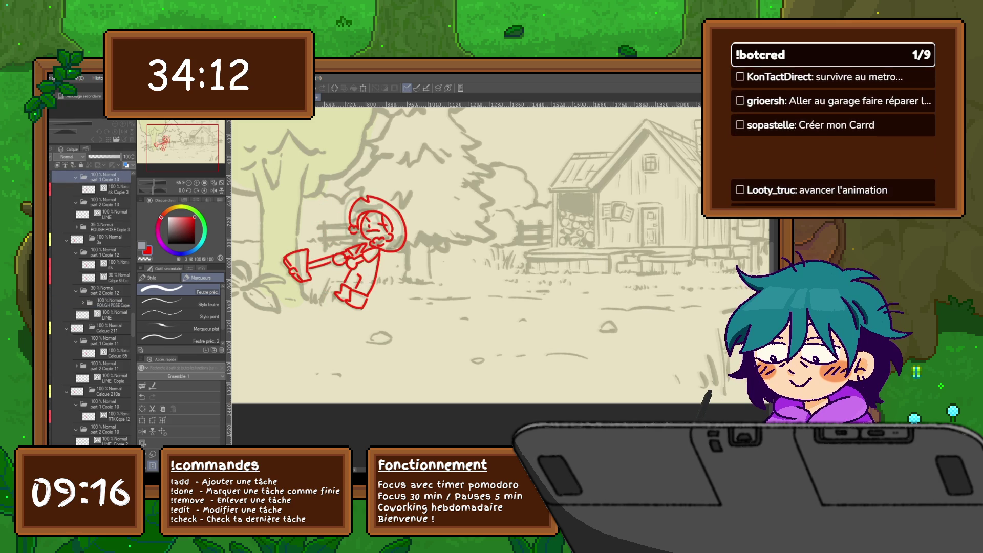
key("ctrl+Right")
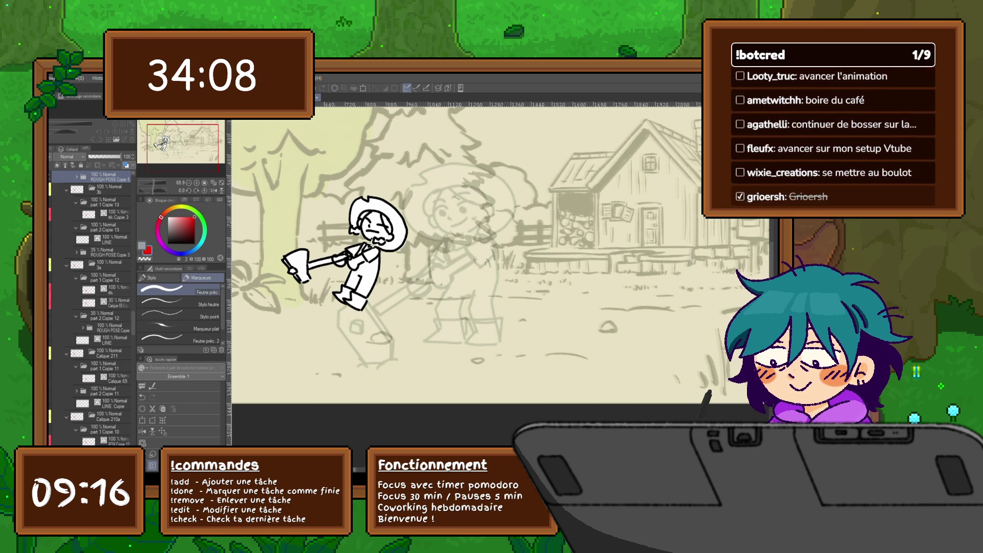
left_click(110, 202)
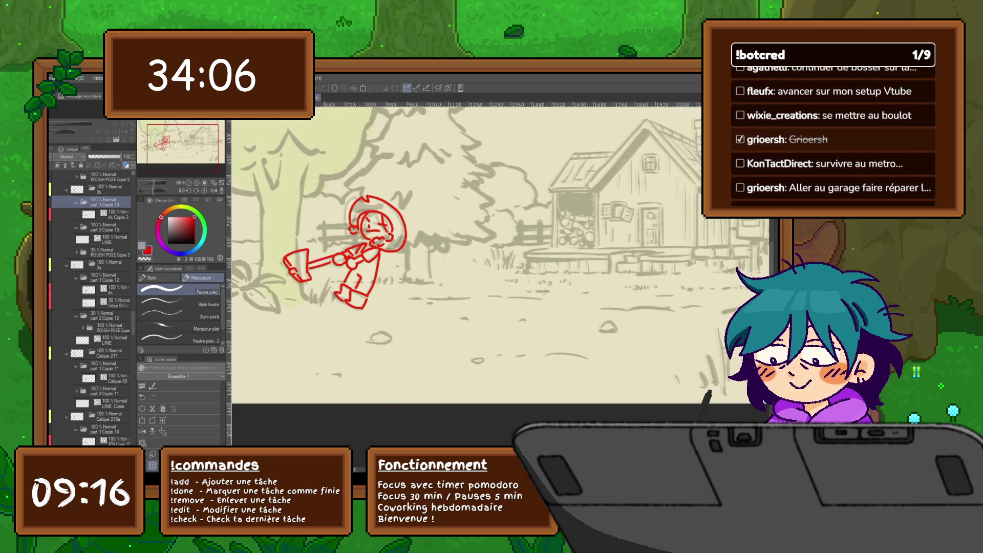
Step: Fit the drawing to the window and add a new raster layer for sketching, undoing a trial stroke
key("ctrl+0")
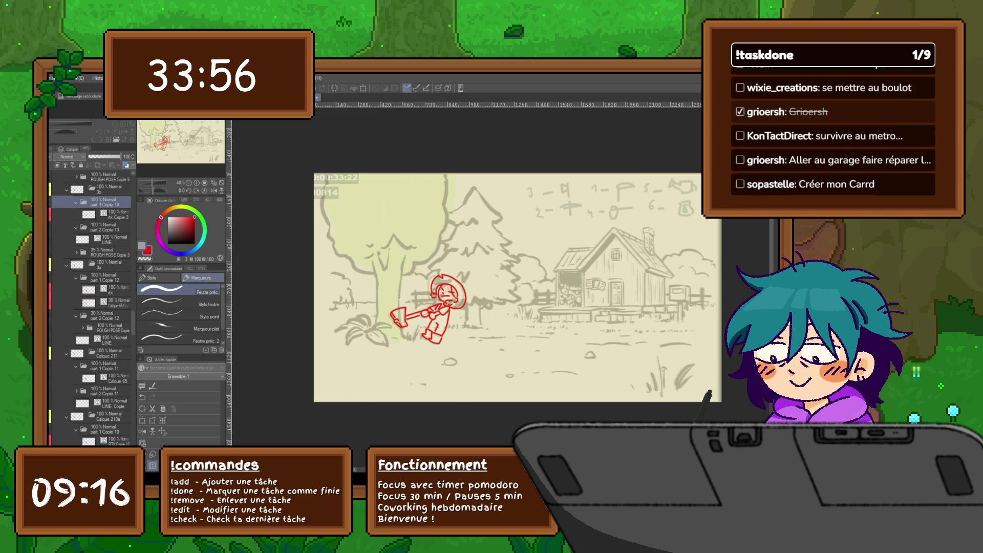
left_click(112, 214)
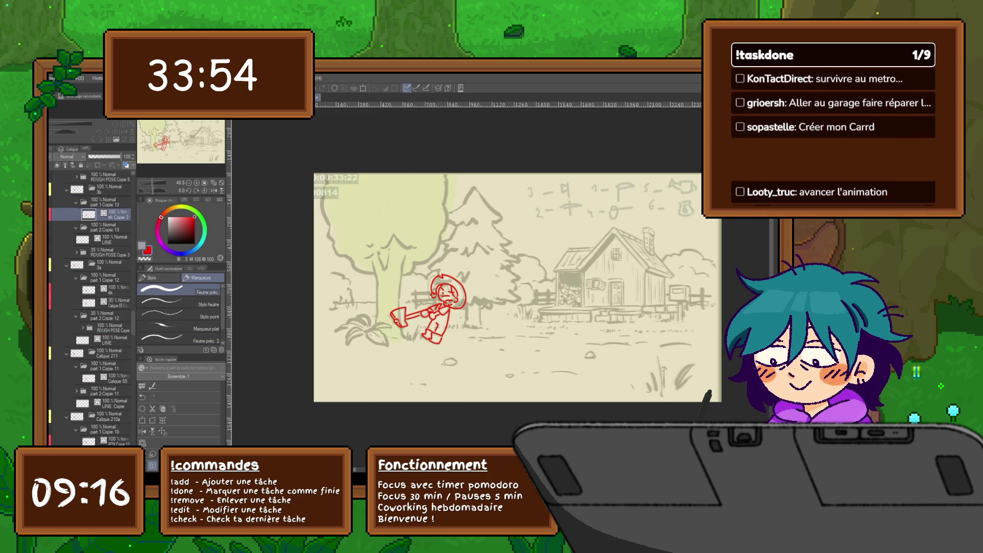
key("ctrl+shift+n")
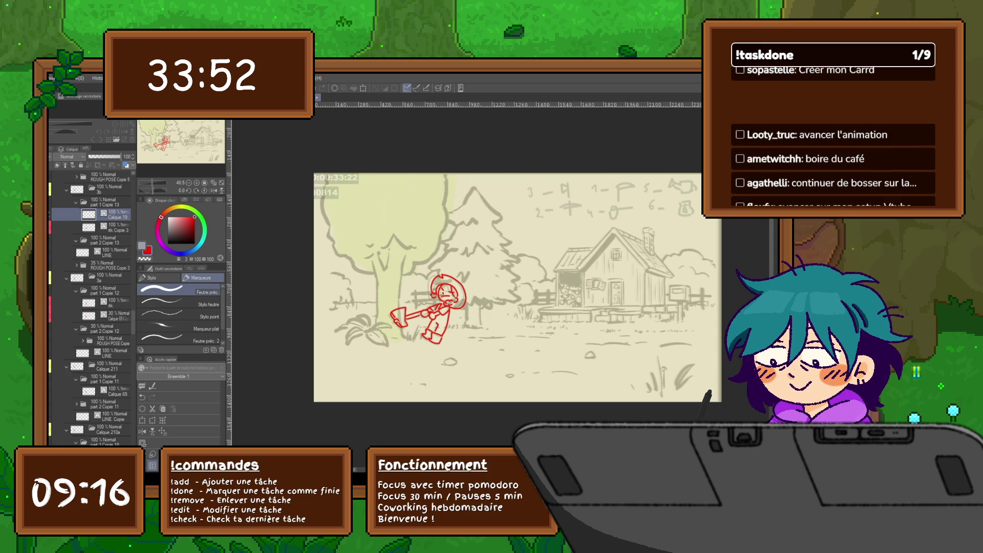
mouse_move(404, 231)
left_mouse_down()
mouse_move(434, 252)
mouse_move(400, 282)
mouse_move(403, 338)
left_mouse_up()
key("ctrl+z")
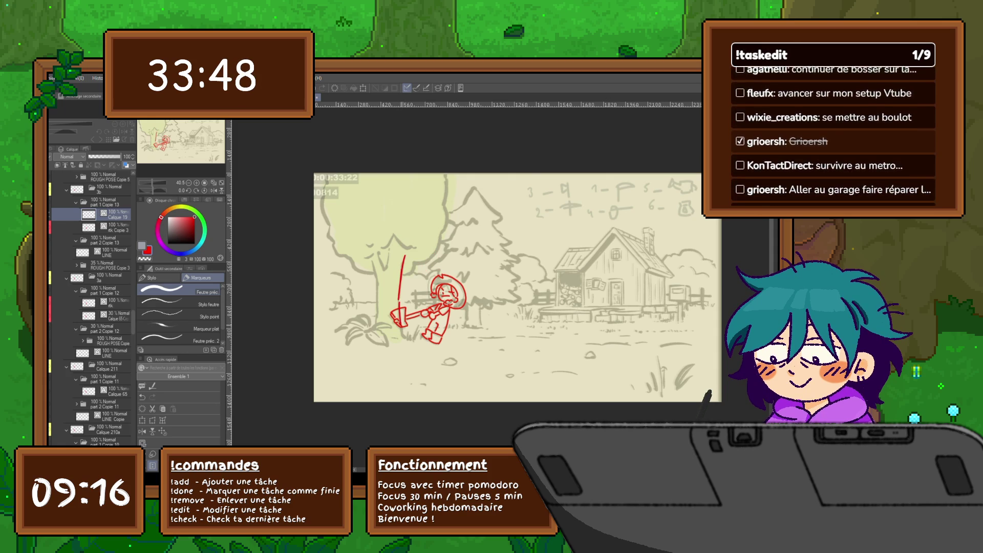
Step: Sketch the tree trunk's left edge, a curving branch and the trunk fork in red
left_click_drag(373, 264, 377, 325)
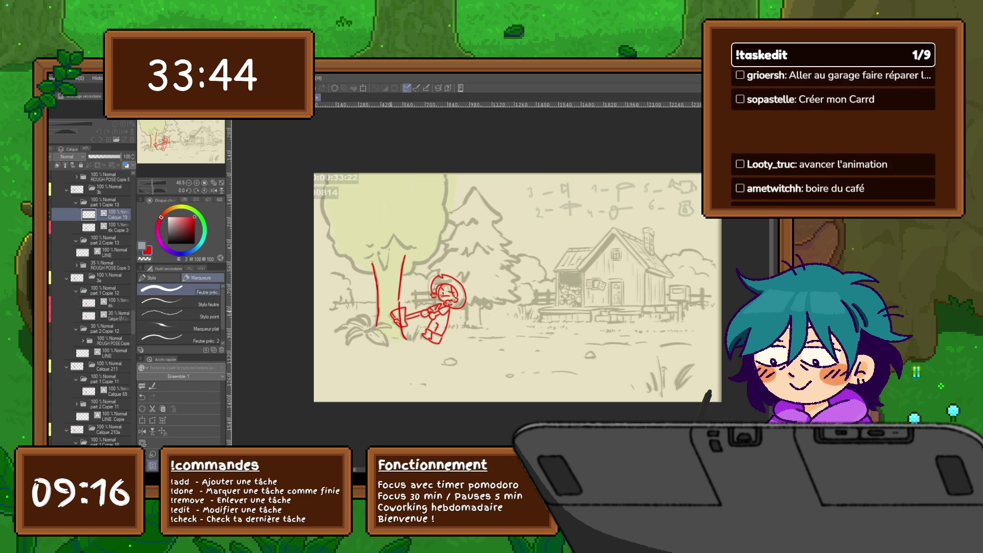
mouse_move(404, 277)
left_mouse_down()
mouse_move(430, 258)
mouse_move(441, 234)
mouse_move(446, 175)
left_mouse_up()
mouse_move(385, 248)
left_mouse_down()
mouse_move(394, 235)
mouse_move(412, 247)
mouse_move(380, 269)
mouse_move(390, 261)
mouse_move(348, 259)
mouse_move(333, 243)
mouse_move(321, 195)
left_mouse_up()
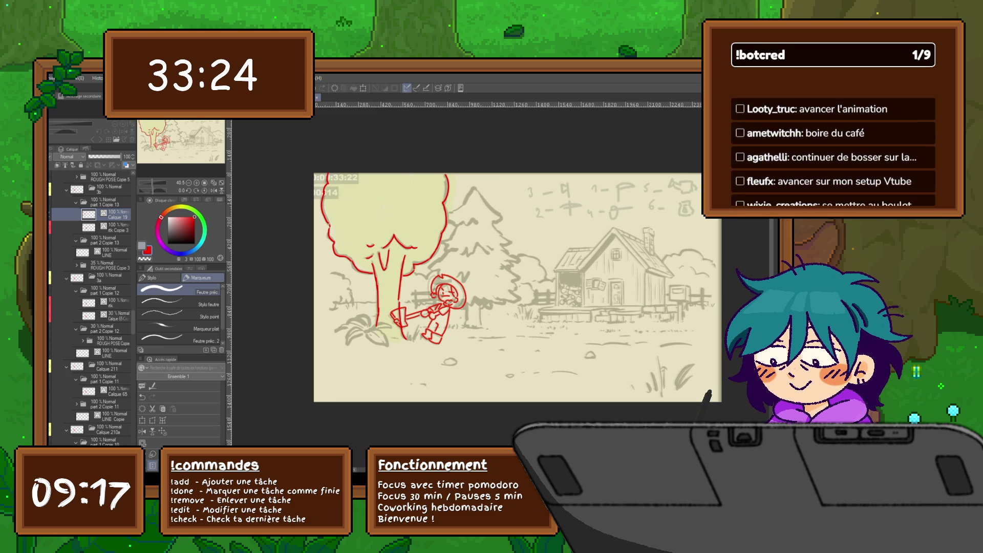
Step: Lasso the red tree outline, rotate it slightly counterclockwise and deselect
key("m")
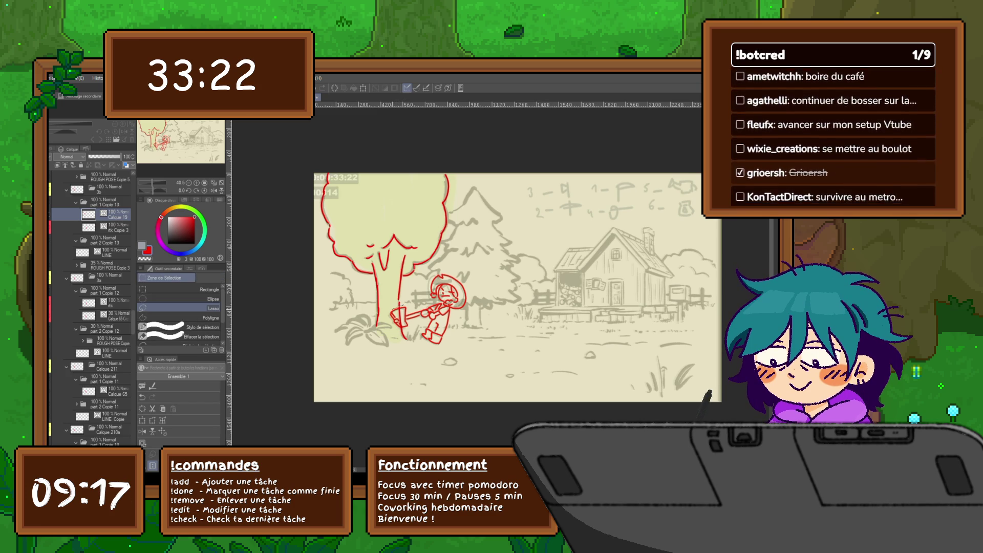
mouse_move(382, 312)
left_mouse_down()
mouse_move(358, 303)
mouse_move(416, 146)
mouse_move(441, 256)
mouse_move(412, 291)
left_mouse_up()
key("ctrl+t")
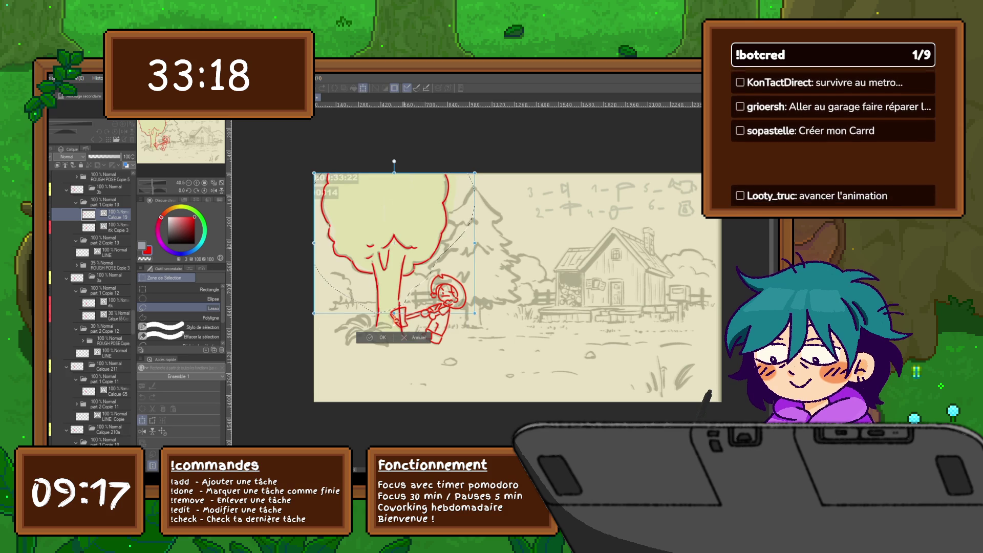
left_click_drag(484, 169, 479, 163)
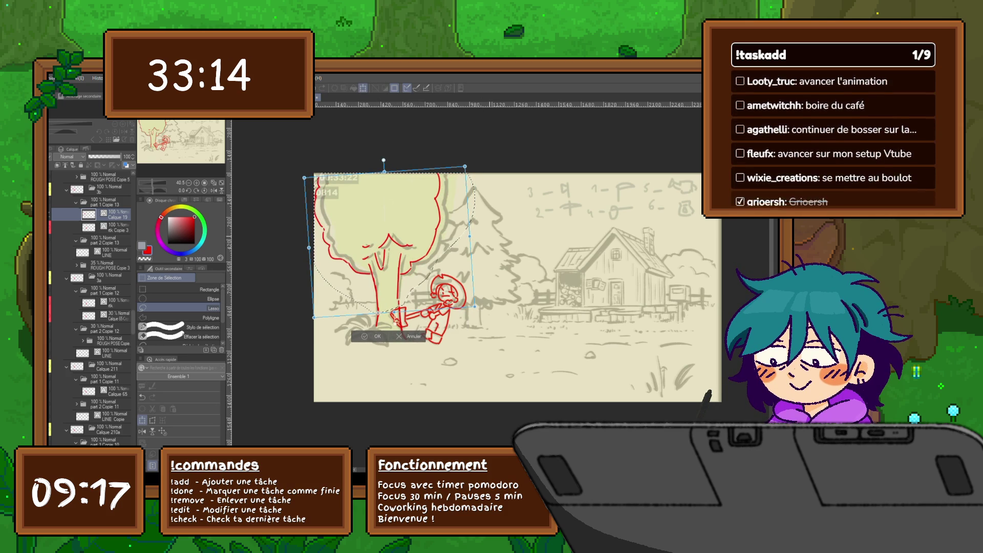
key("Return")
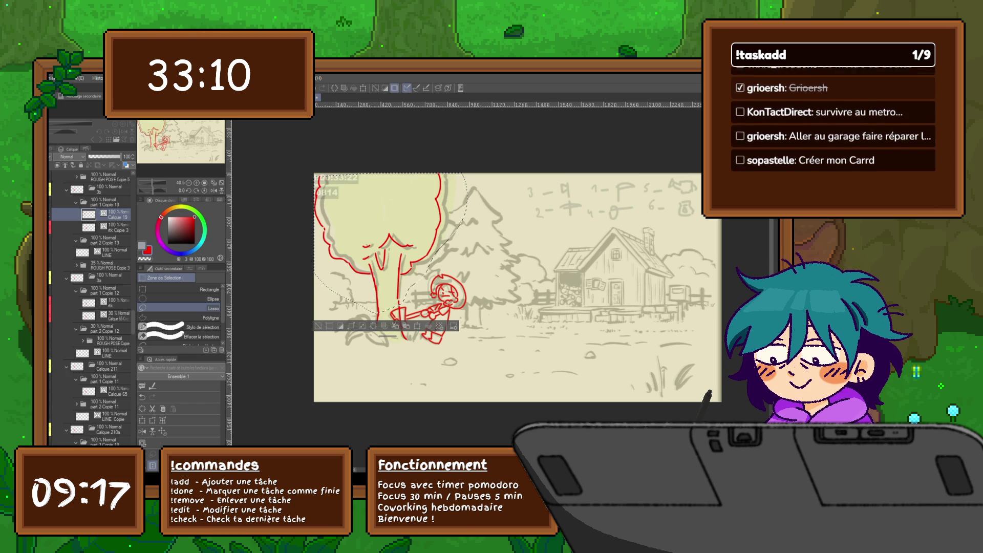
key("ctrl+d")
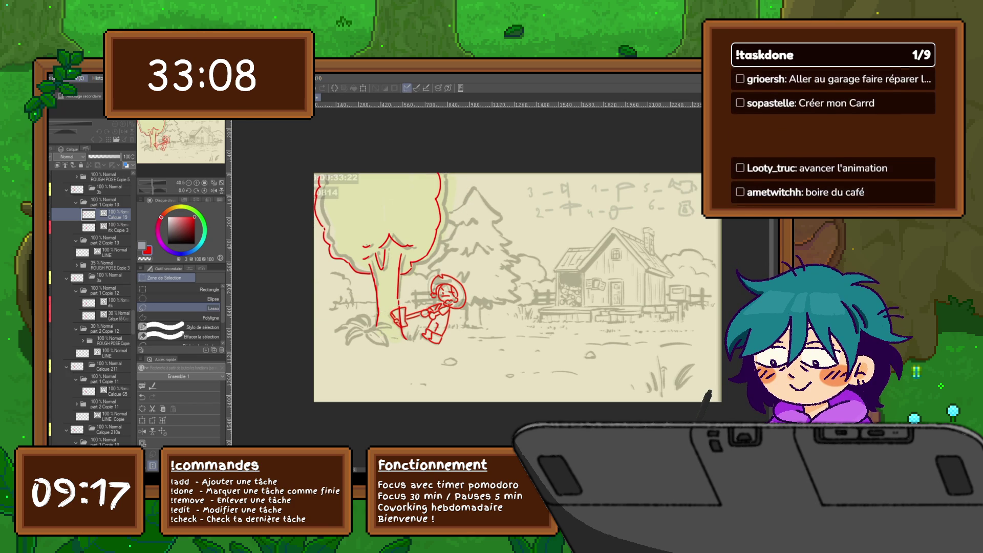
scroll(91, 307, "up", 5)
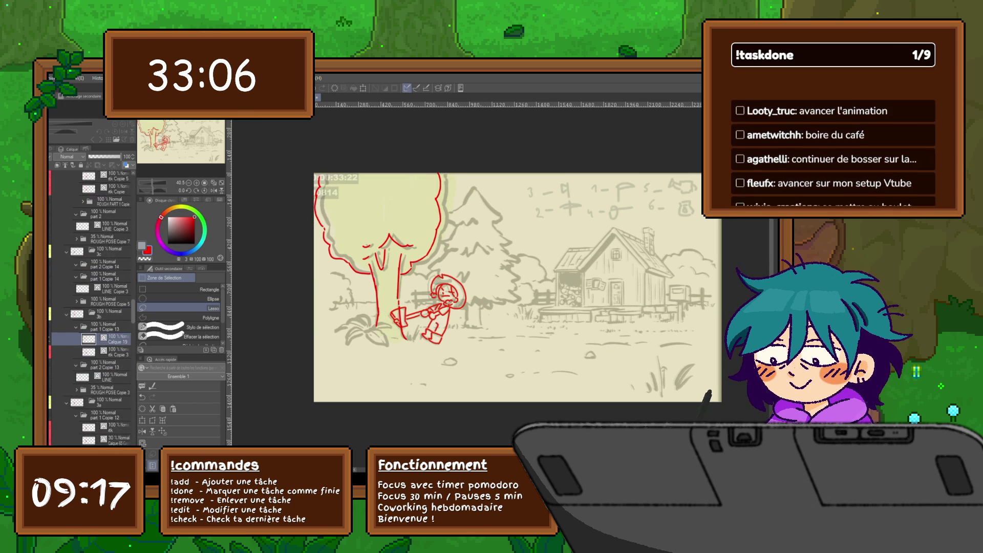
left_click(110, 292)
Step: Paste the red tree outline into the part 2 Copie 14 folder on this frame
left_click(111, 254)
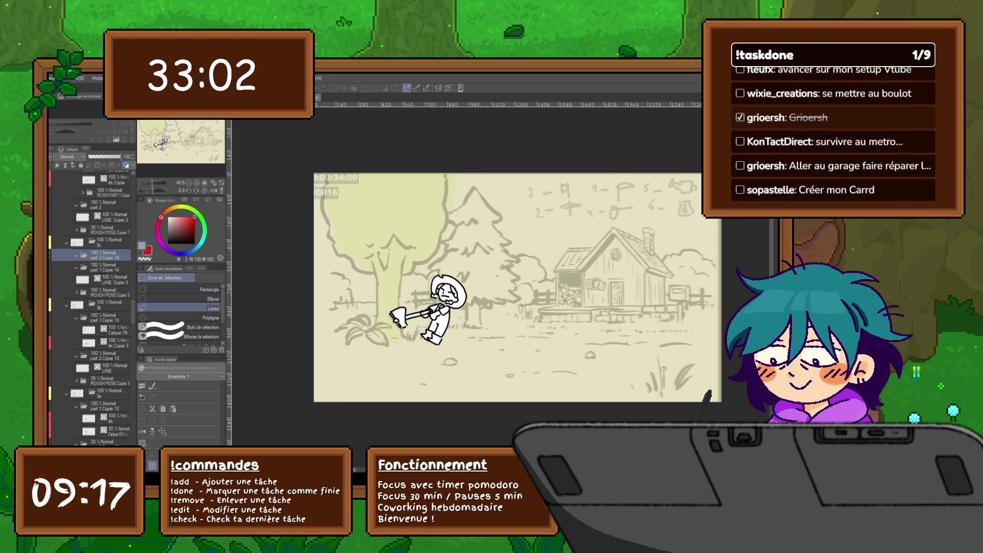
key("ctrl+v")
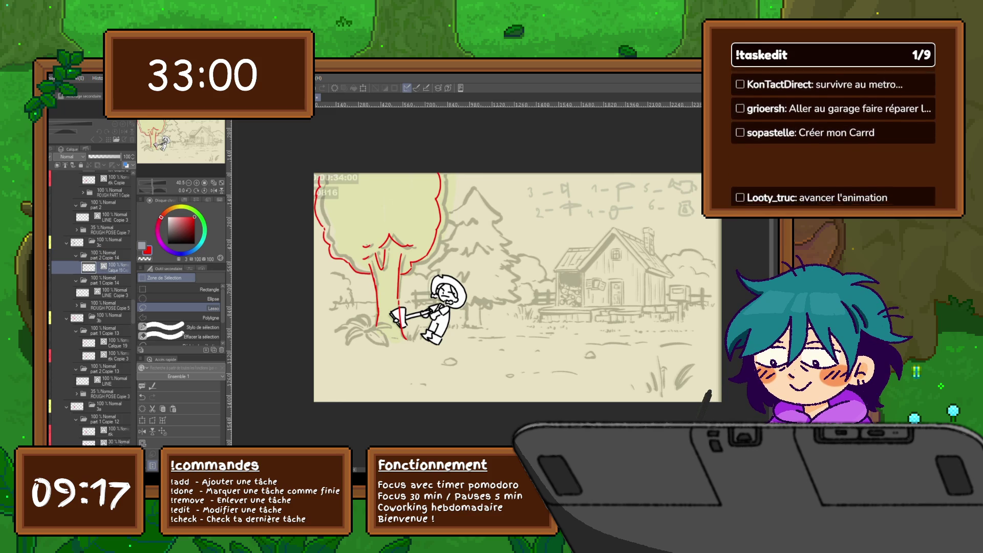
left_click(77, 255)
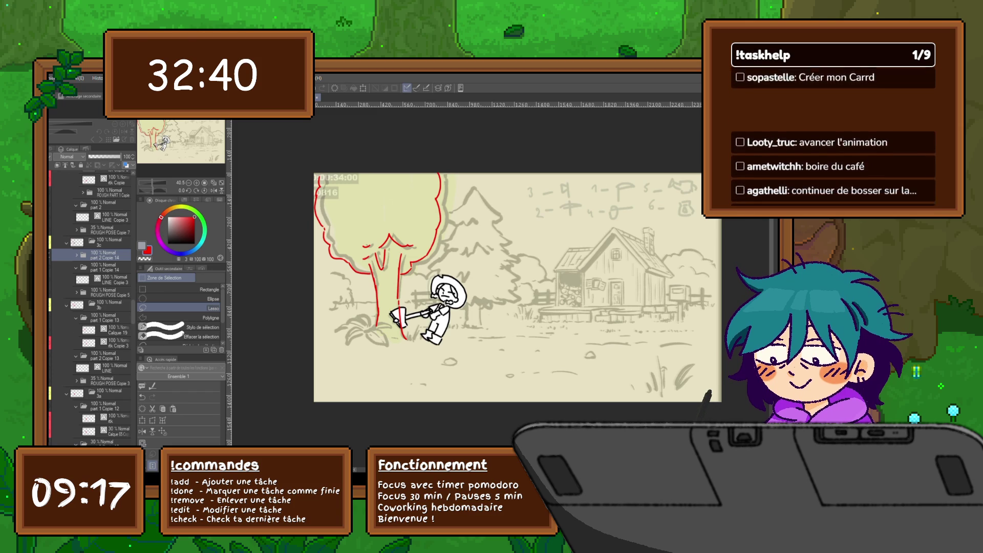
key("ctrl+v")
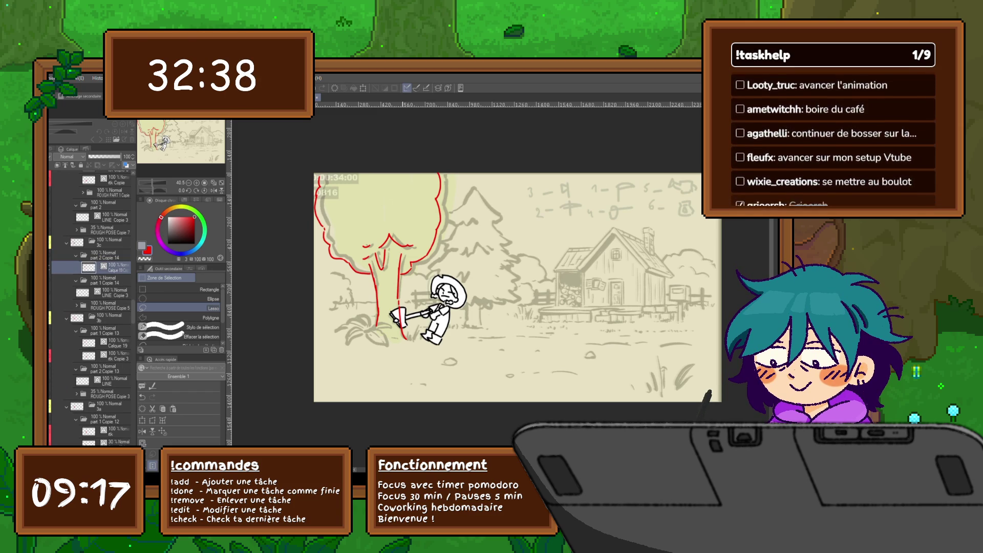
Step: Lasso the pasted tree, rotate it about 10° counterclockwise, and check nearby frames
mouse_move(379, 312)
left_mouse_down()
mouse_move(339, 300)
mouse_move(403, 136)
mouse_move(451, 258)
mouse_move(389, 312)
left_mouse_up()
key("ctrl+t")
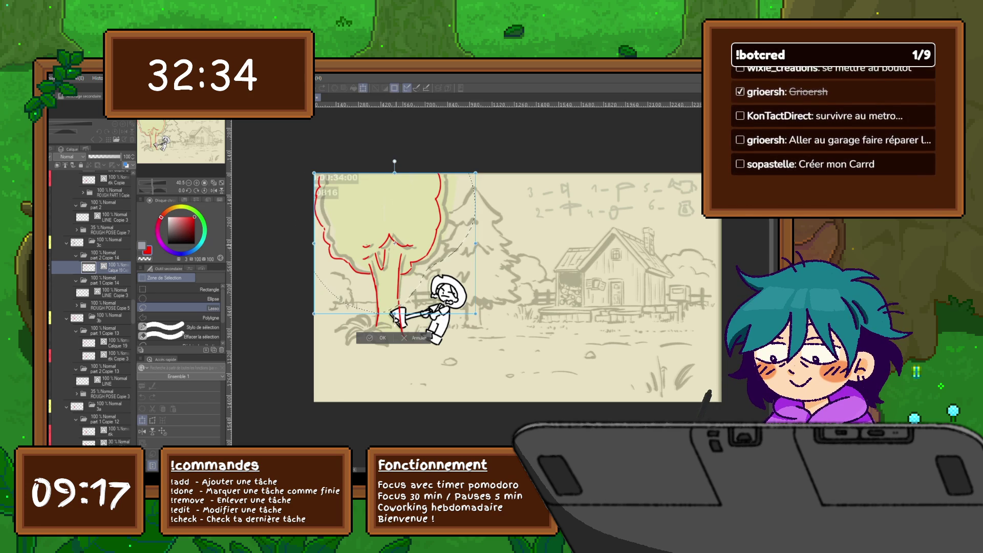
left_click_drag(484, 174, 465, 155)
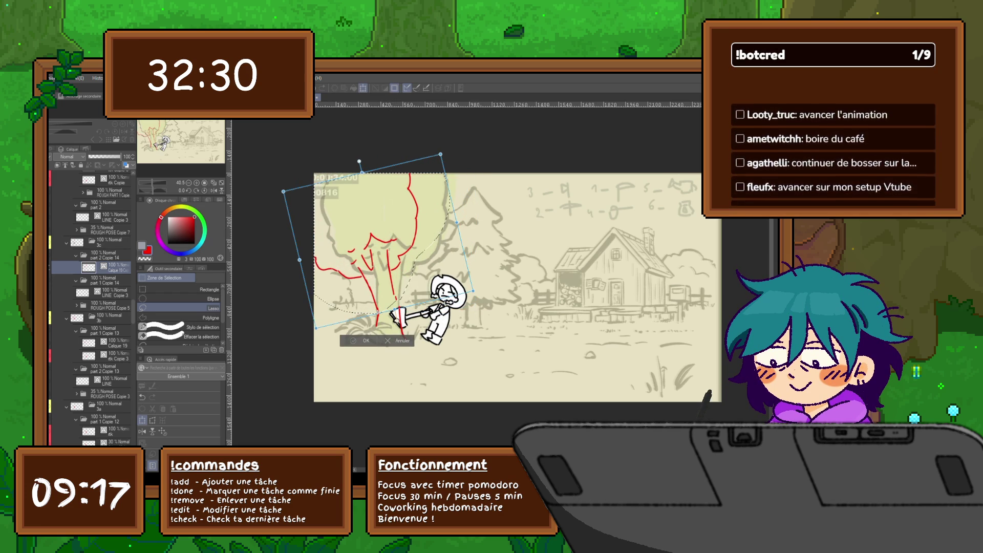
key("Return")
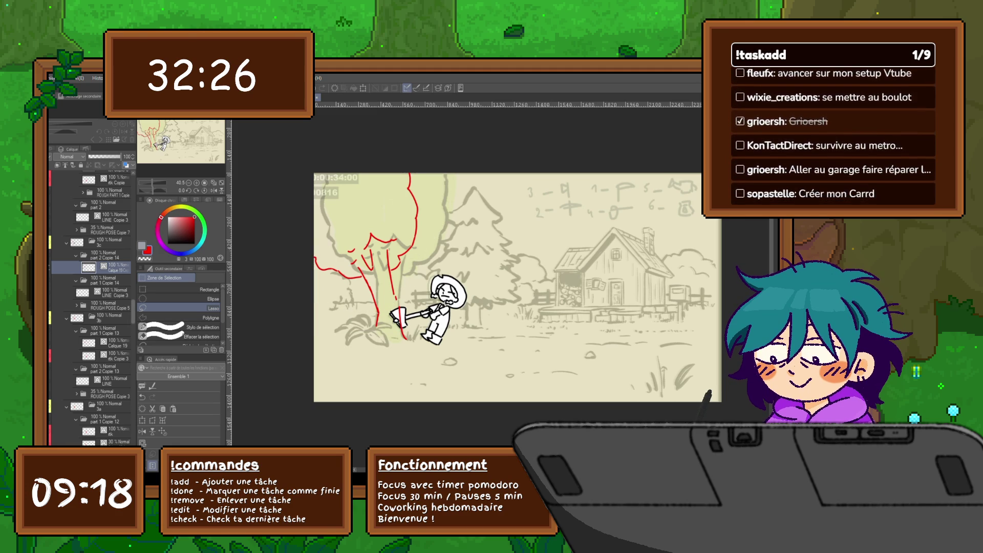
scroll(92, 308, "up", 3)
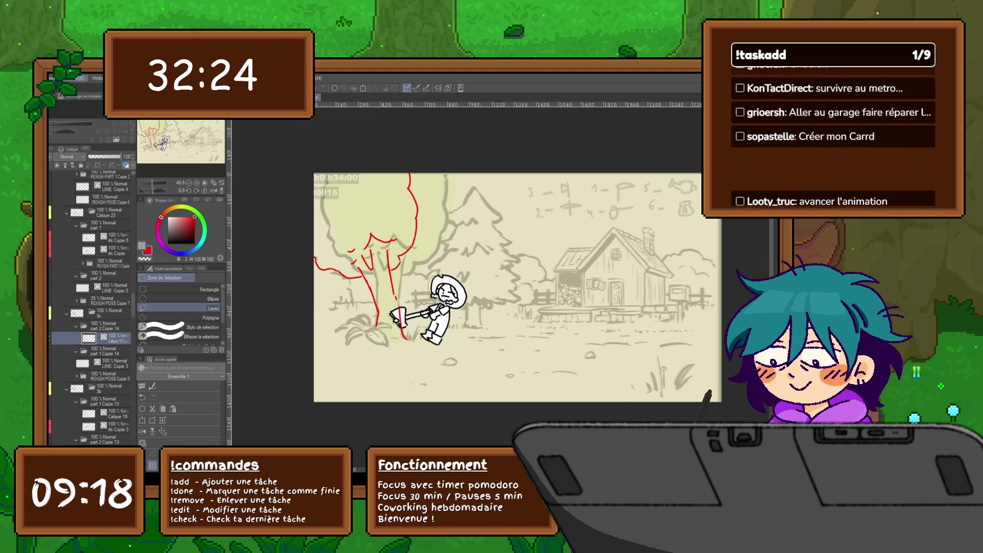
key("Right")
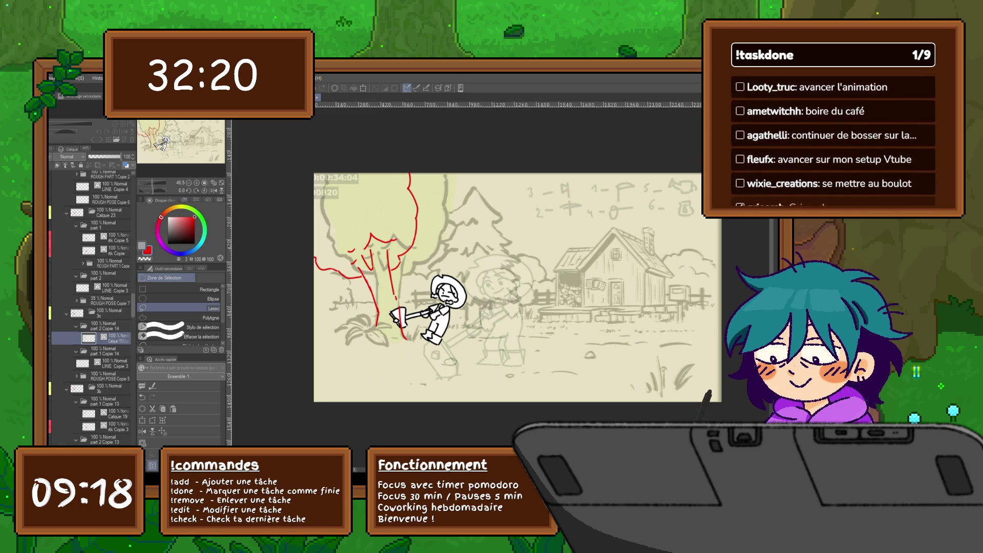
key("Left")
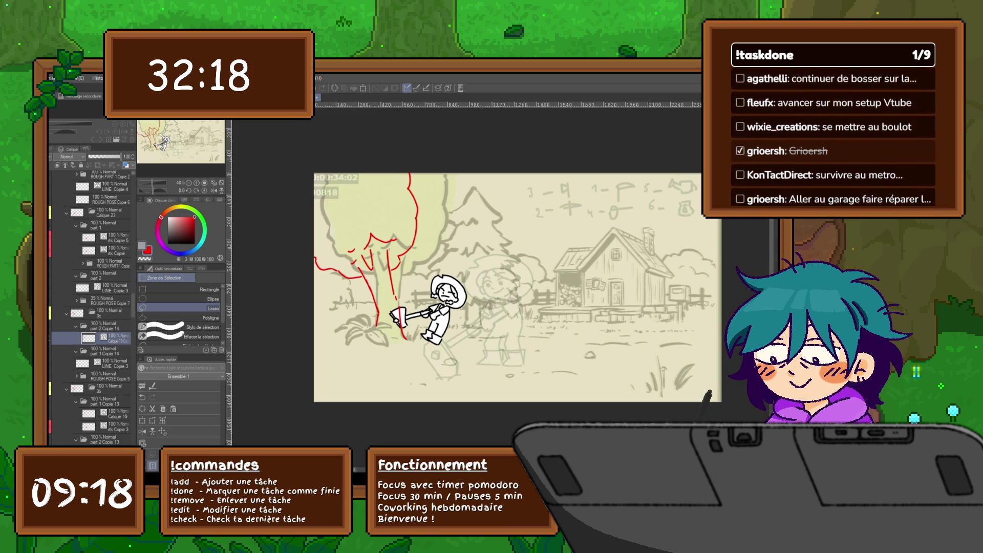
key("Left")
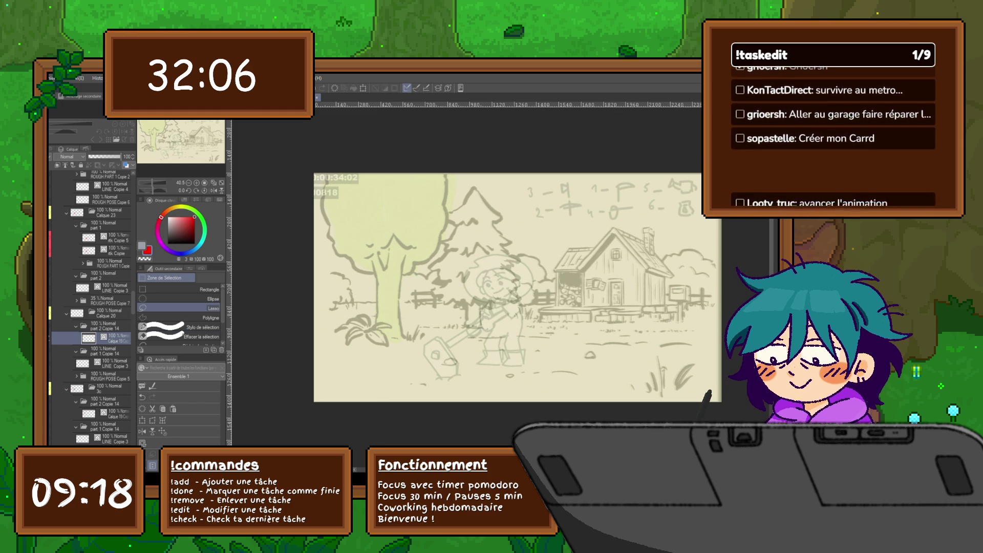
Step: Duplicate the part 2 Copie 14 folder as part 2 Copie 15 and delete the empty Calque 21 layer
left_click(110, 326)
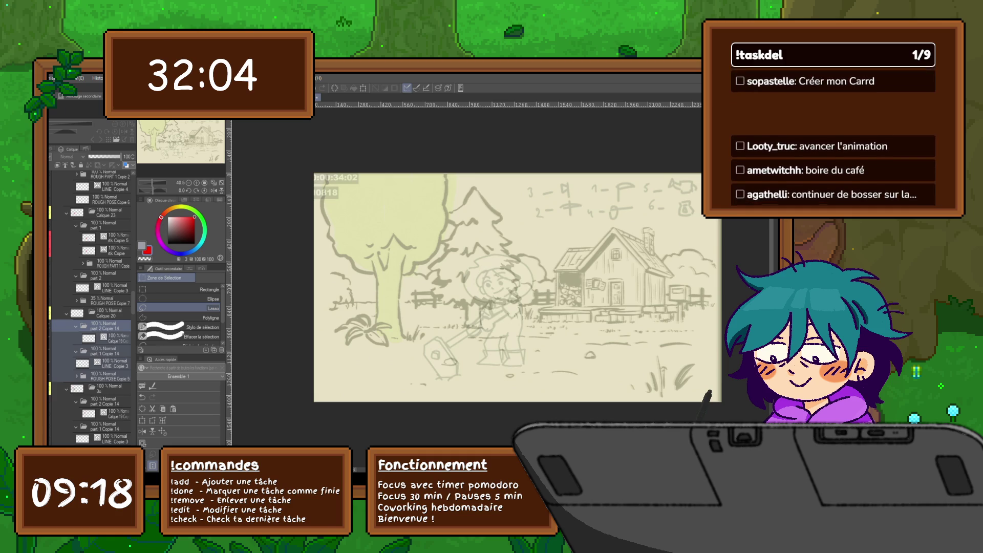
left_click(66, 313)
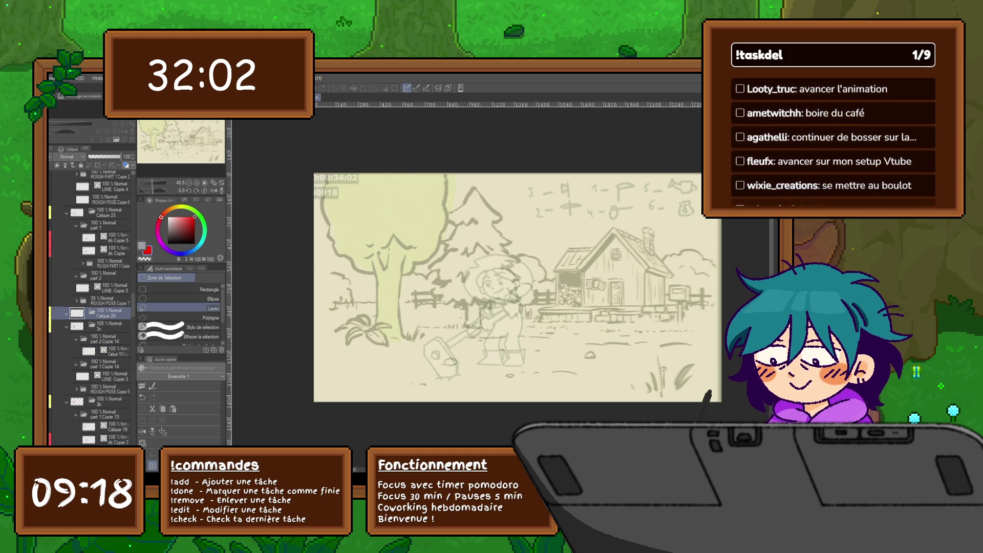
left_click(115, 352)
left_click(108, 339)
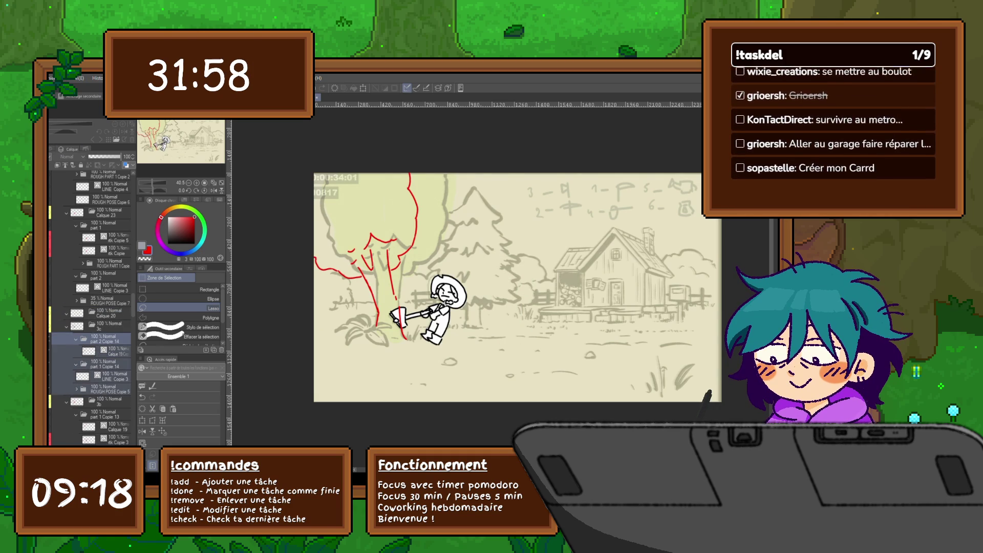
left_click(107, 313)
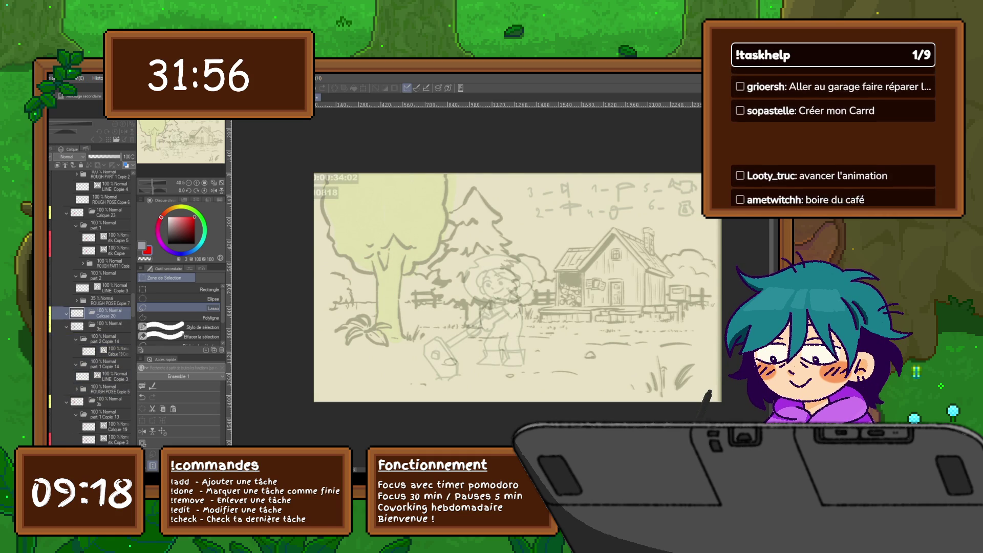
key("ctrl+shift+n")
key("ctrl+v")
left_click(105, 388)
key("Delete")
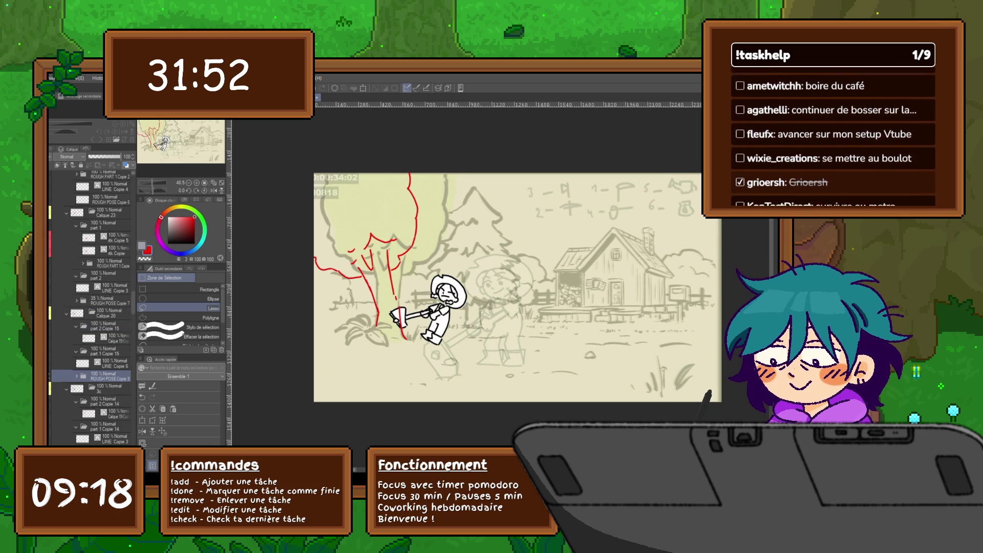
Step: Lasso the tree strokes on Calque 19 Copie and rotate them about 30° counterclockwise
left_click(115, 338)
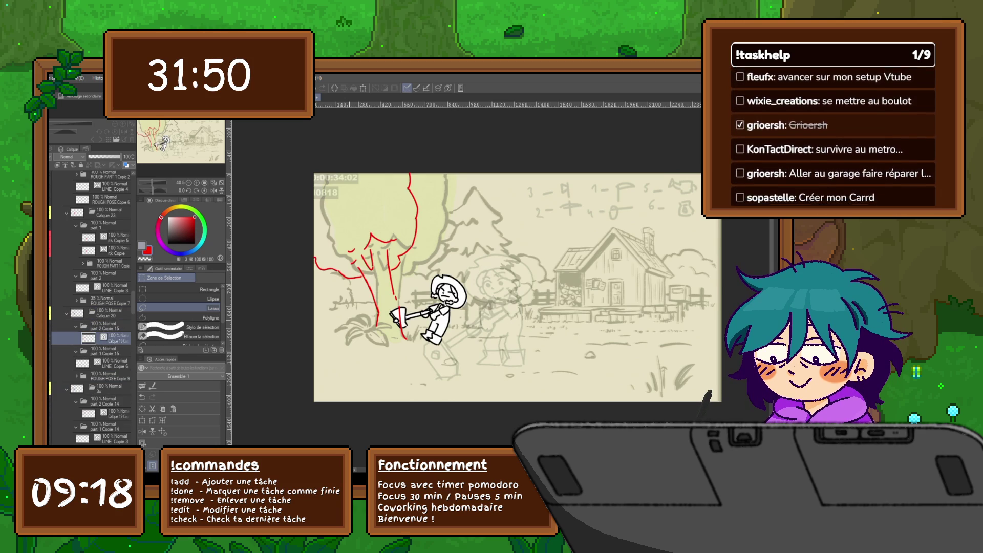
mouse_move(405, 307)
left_mouse_down()
mouse_move(290, 268)
mouse_move(450, 169)
mouse_move(382, 313)
left_mouse_up()
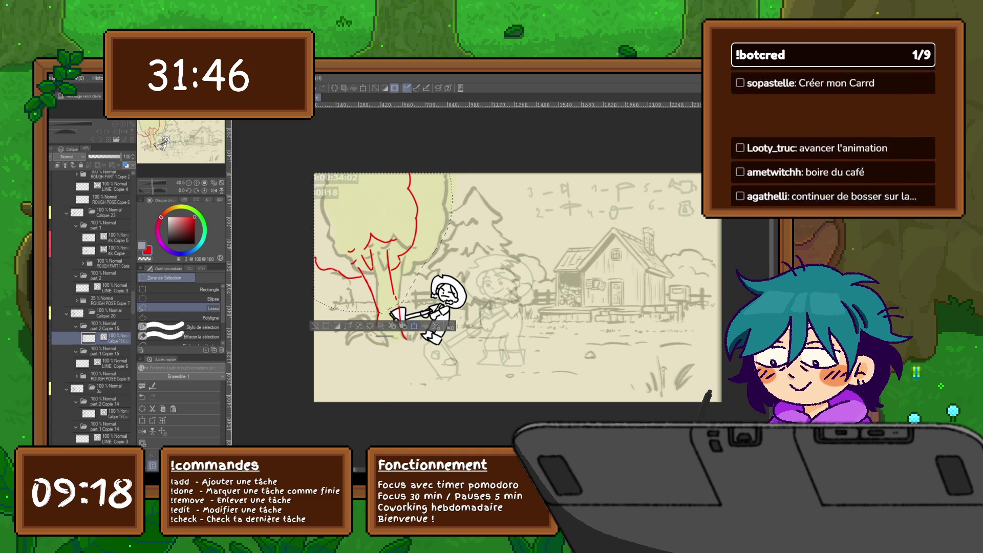
key("ctrl+t")
left_click_drag(383, 161, 306, 180)
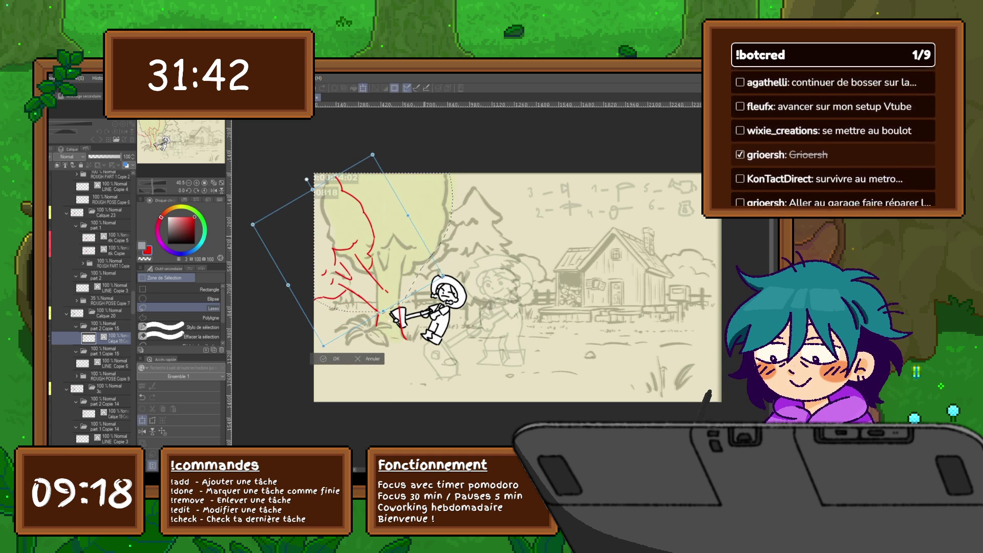
key("Return")
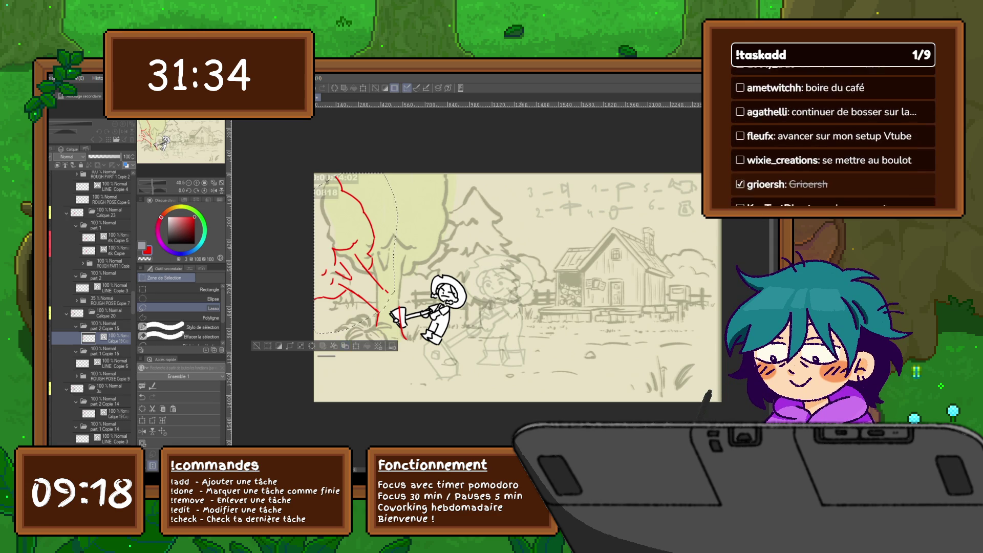
key("ctrl+d")
Step: Switch to the pen and step back two animation frames
key("p")
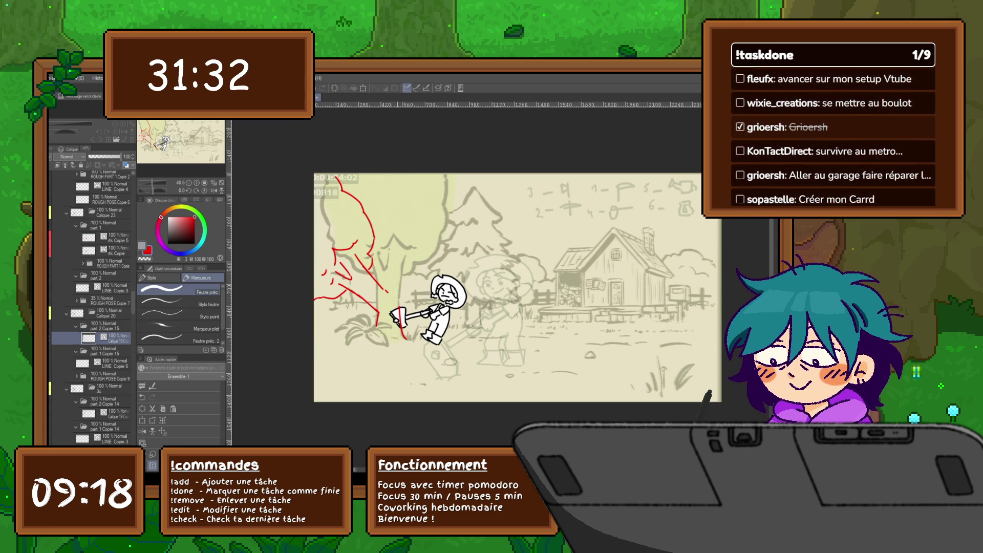
key("ctrl+Left")
key("ctrl+Left")
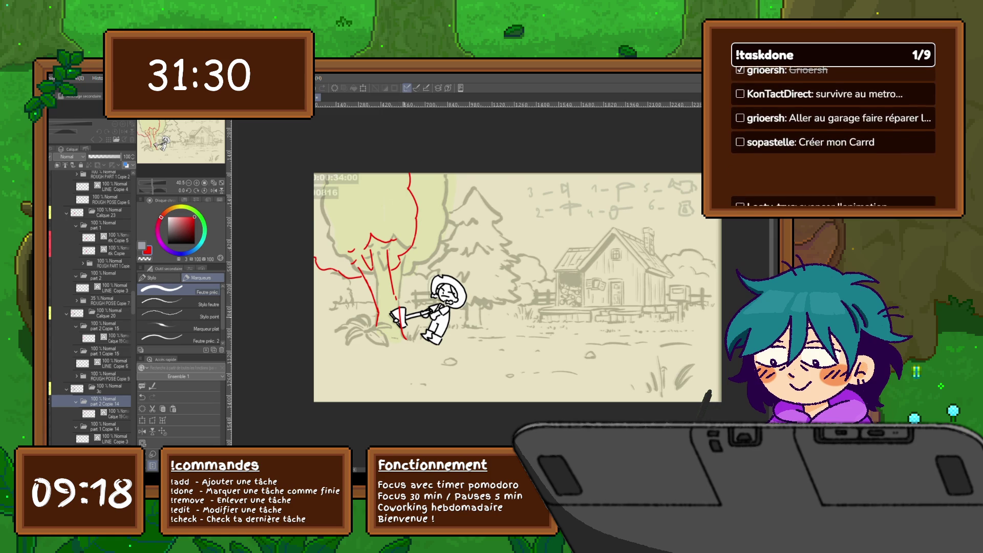
key("ctrl+Left")
key("ctrl+Left")
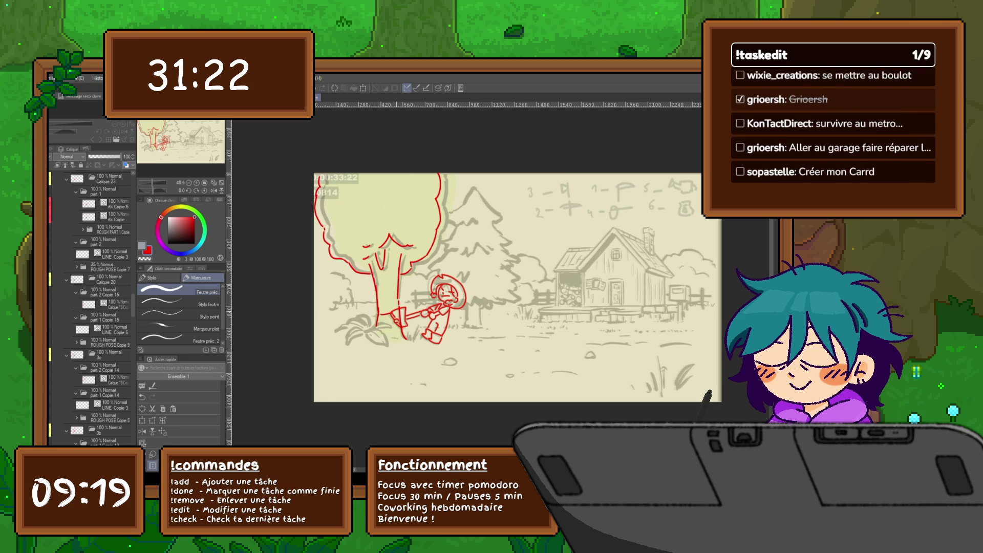
Step: On the TREE layer, add red rough strokes near the axe and compare against frames 0809 and 0819
key("Right")
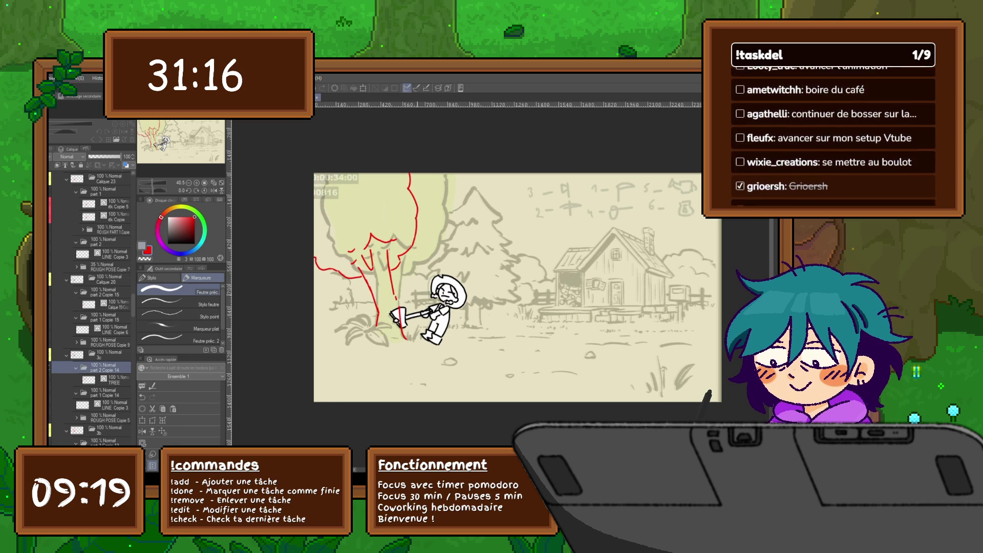
left_click(110, 379)
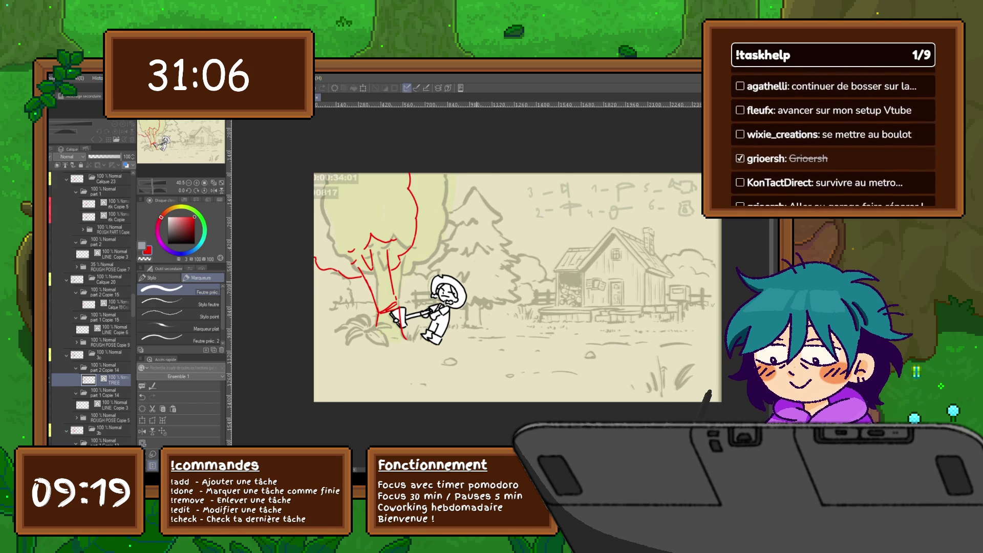
key("Right")
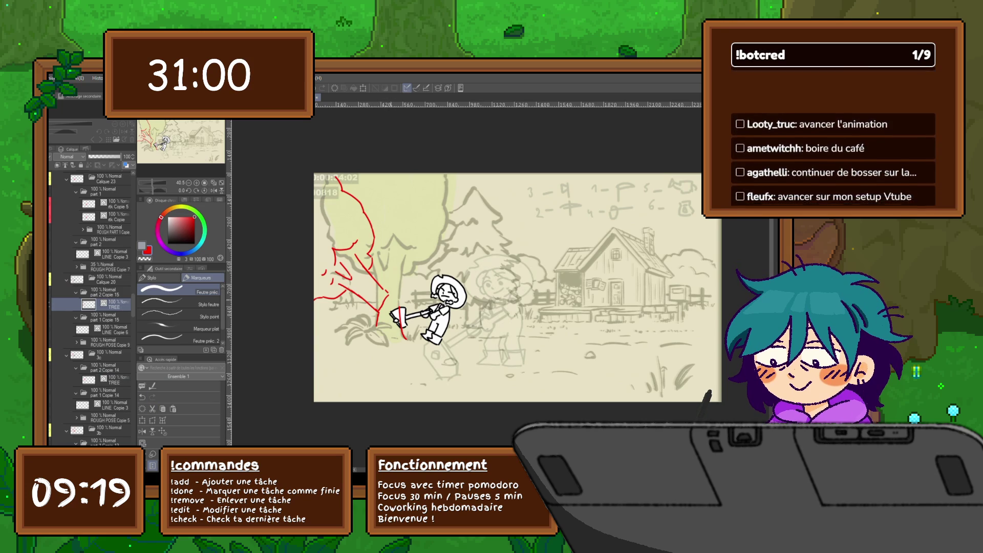
left_click_drag(382, 303, 395, 307)
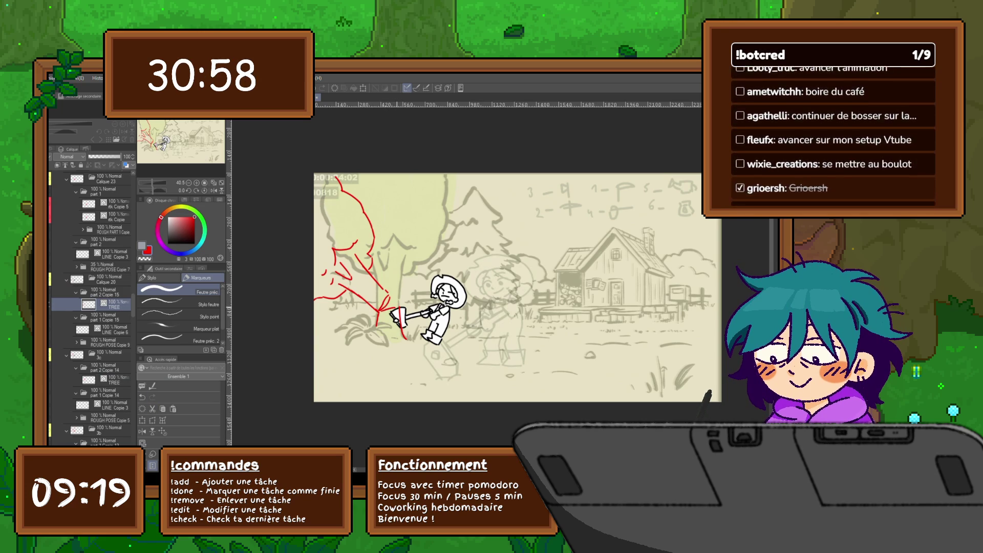
key("ctrl+Left")
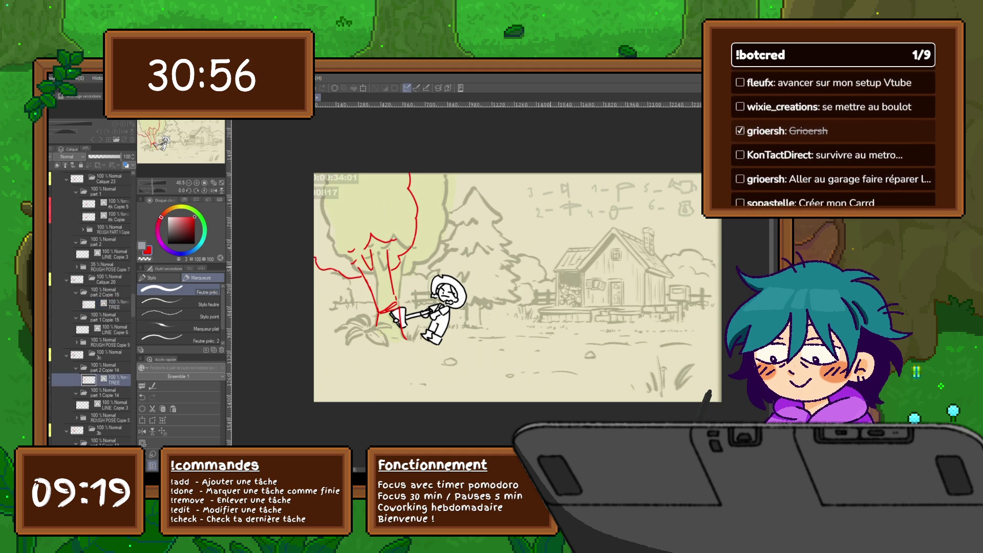
key("ctrl+Right")
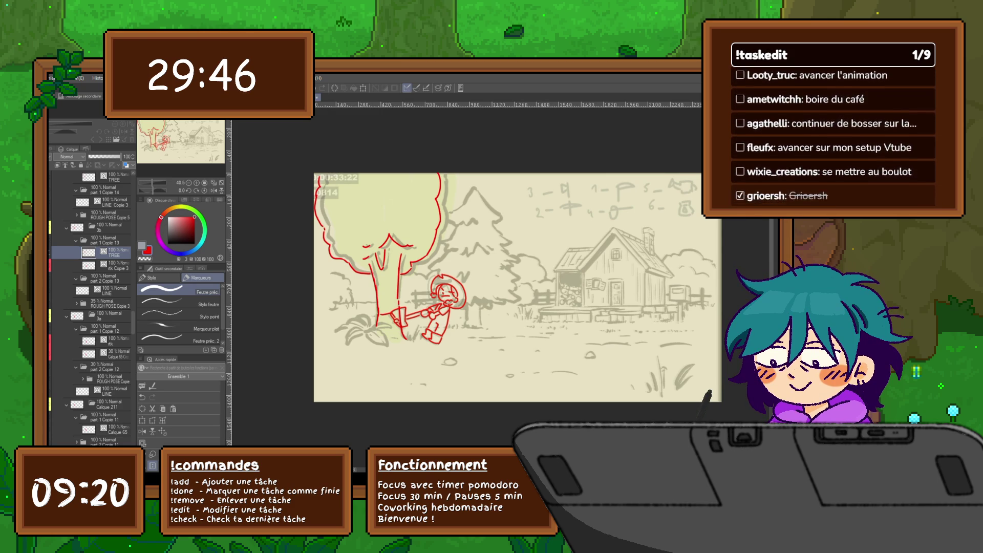
key("Left")
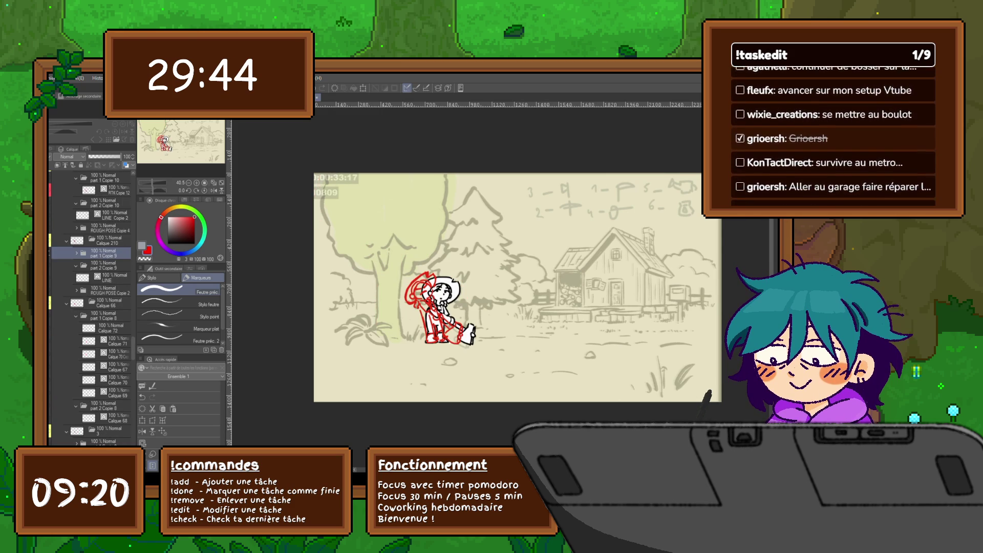
Step: Zoom in, select part 1 Copie 9 and step through frames 0808–0814 comparing the red rough
key("Left")
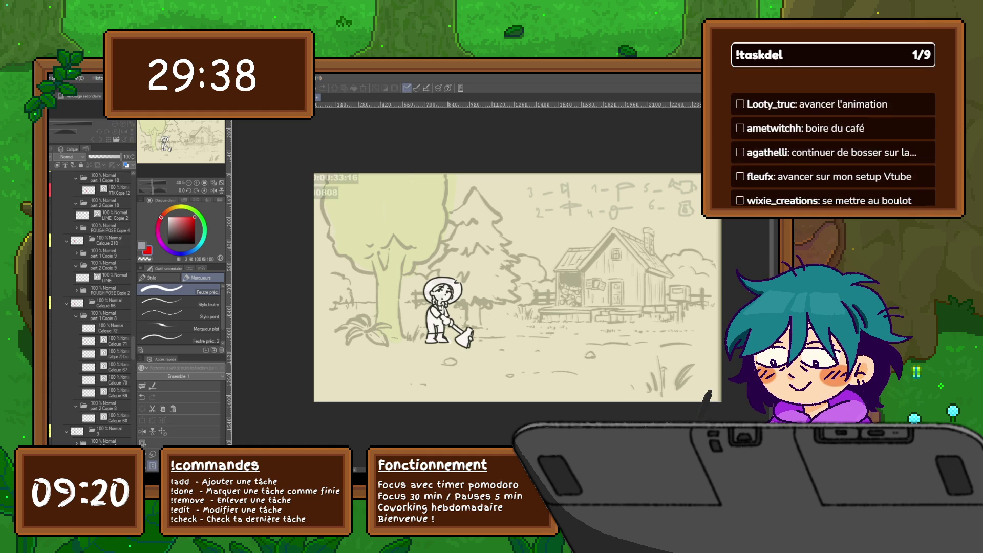
scroll(518, 286, "up", 3)
left_click(102, 253)
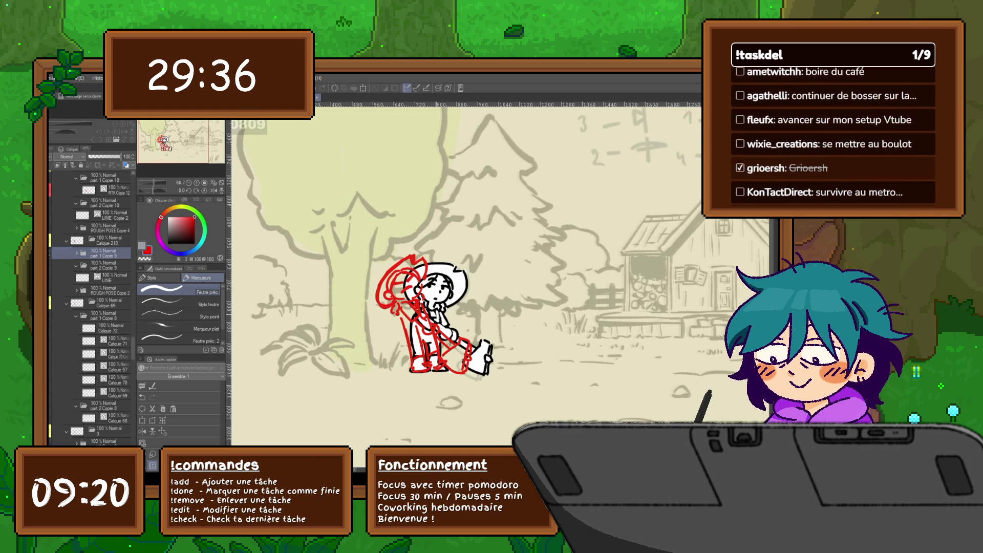
key("Right")
key("Right")
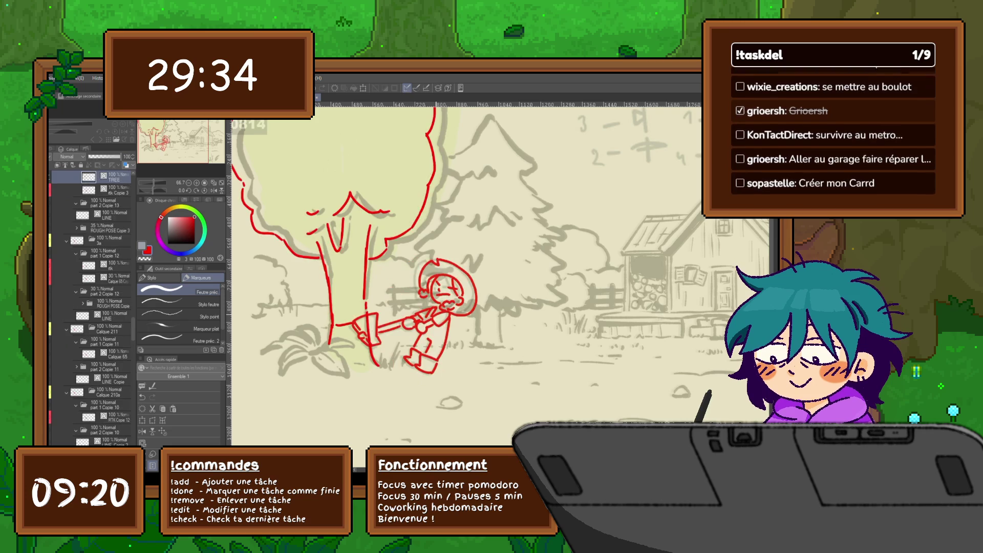
key("Left")
key("Left")
key("Left")
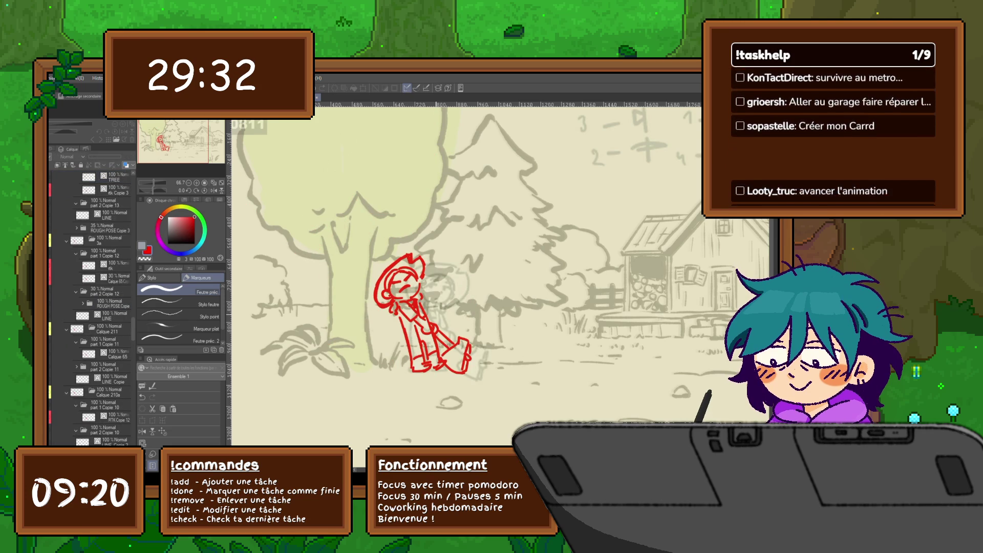
key("Left")
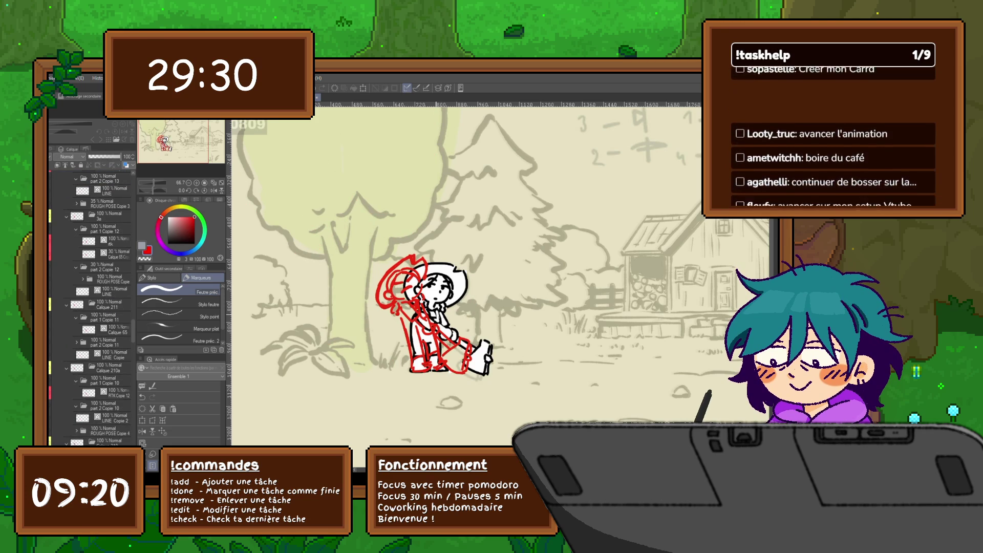
key("Left")
key("Right")
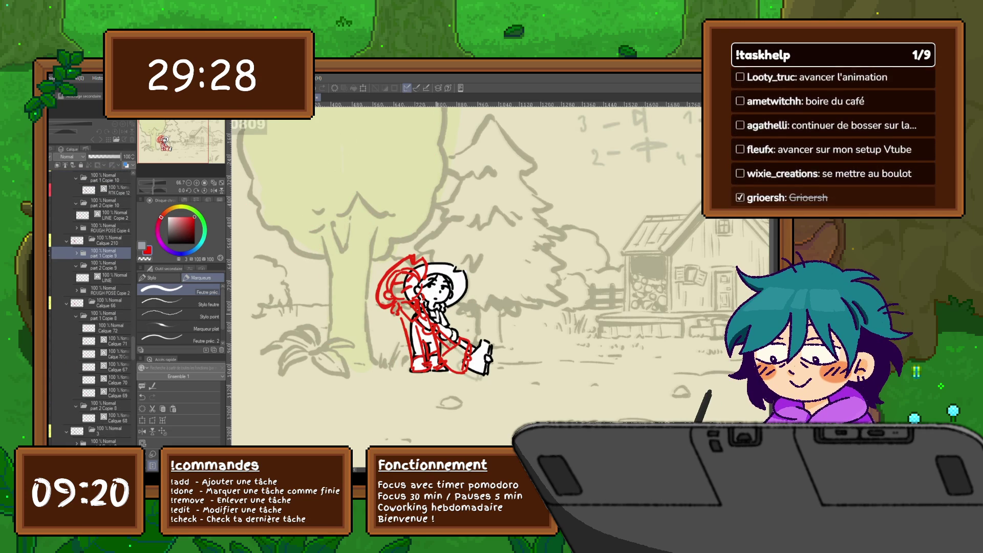
key("Right")
key("Right")
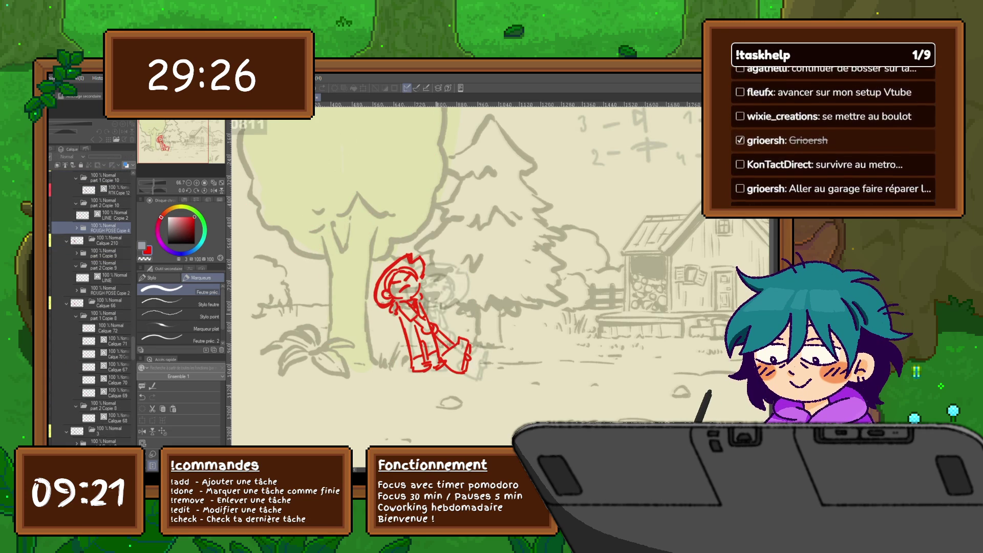
key("Right")
key("Right")
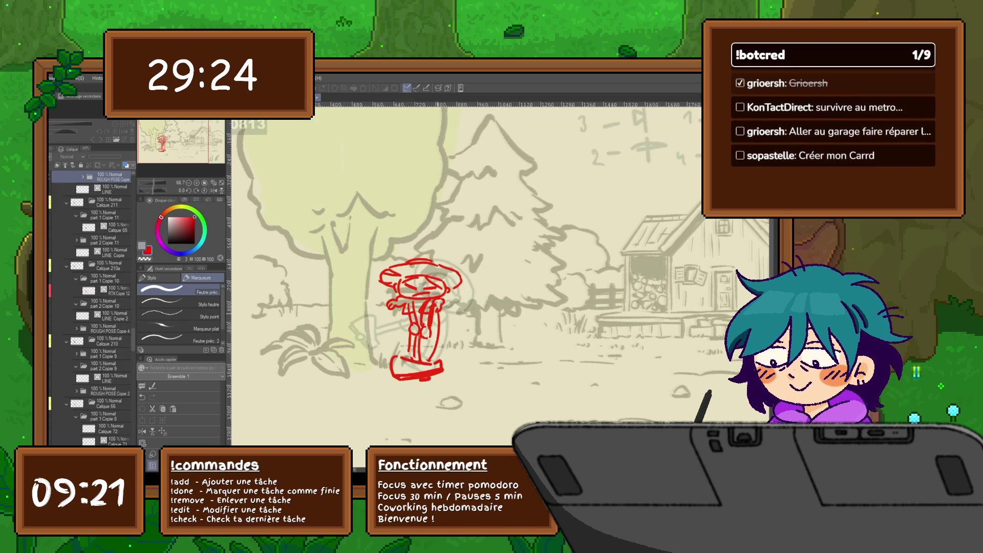
key("Left")
key("Left")
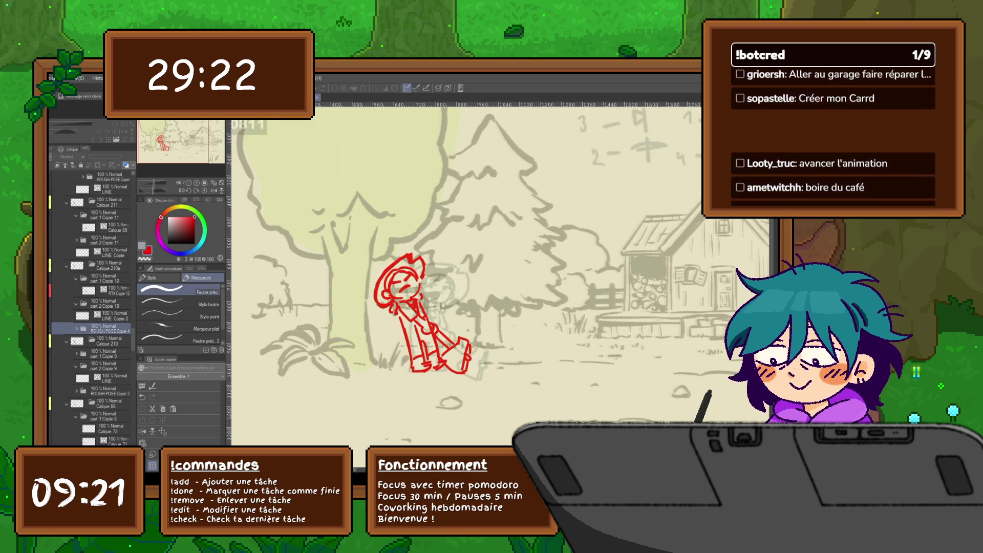
Step: Show the black line art and flip frames 0809–0814 to compare it with the rough
left_click(107, 354)
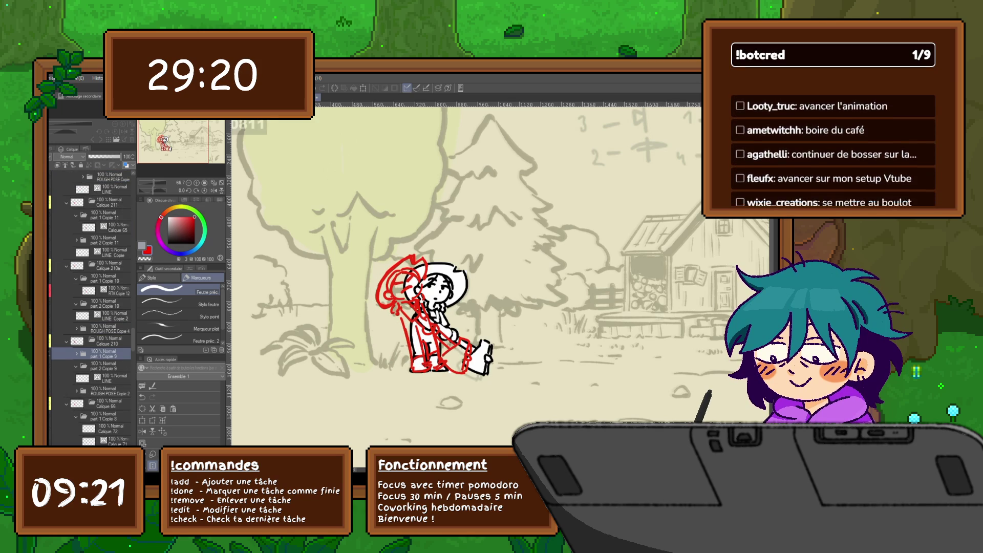
key("Right")
key("Right")
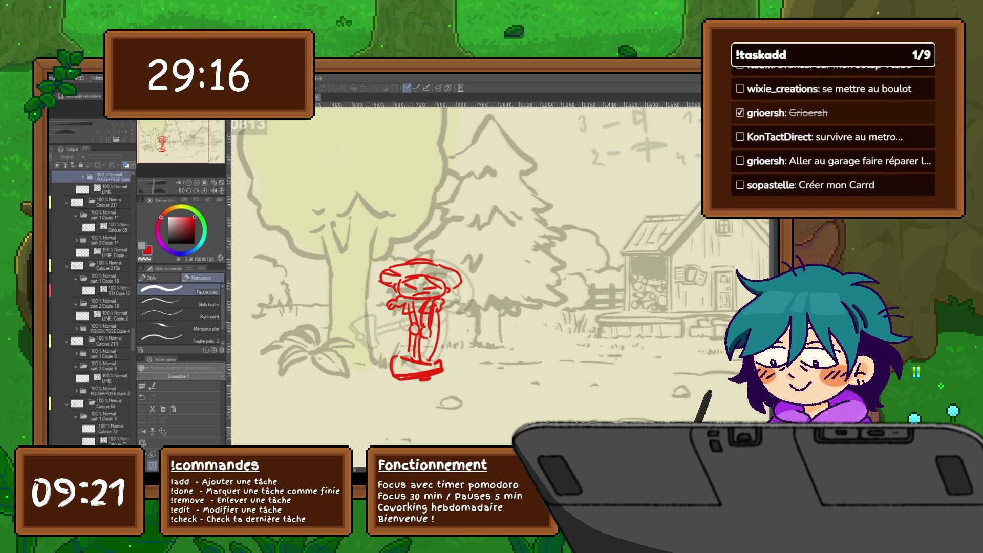
key("Left")
key("Left")
key("Left")
key("Left")
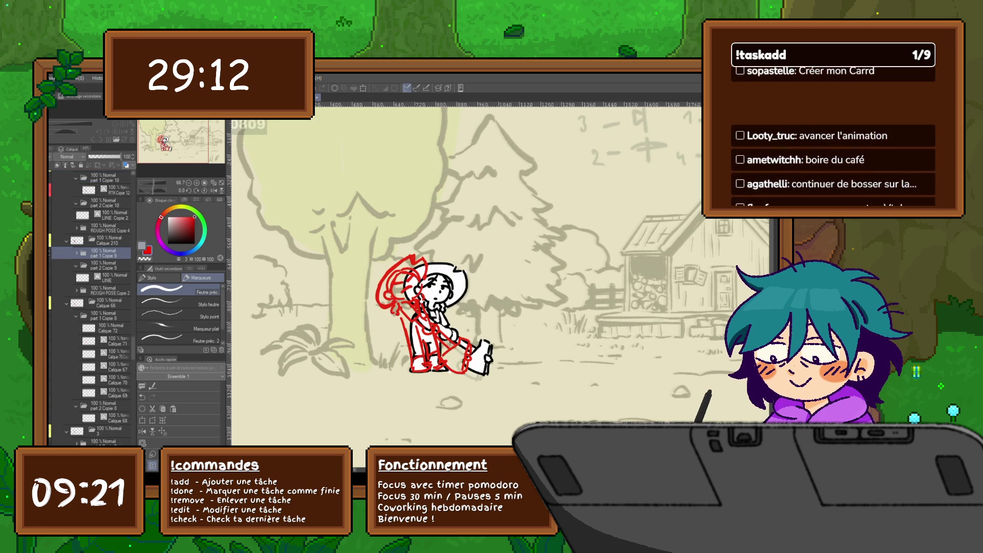
key("Left")
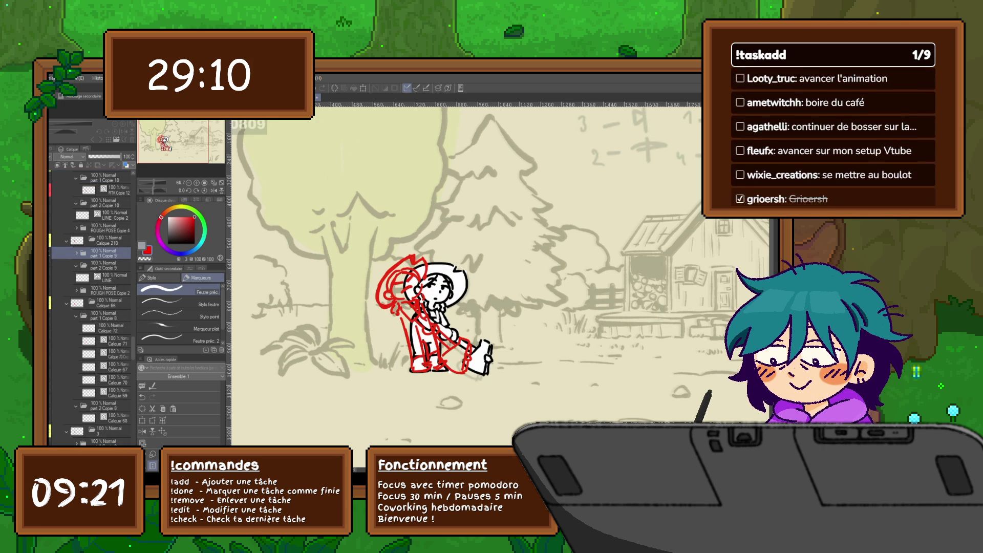
key("Left")
key("Right")
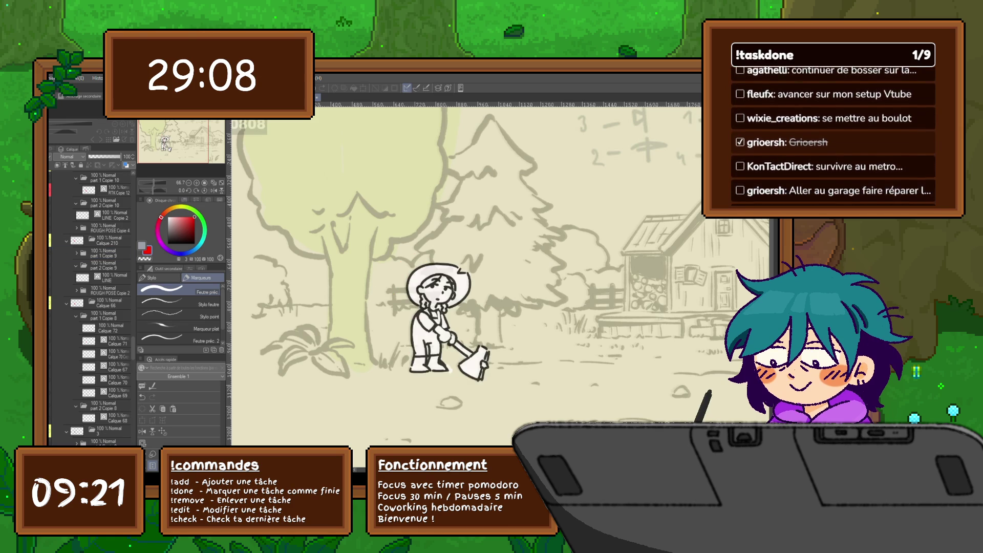
key("Left")
key("Right")
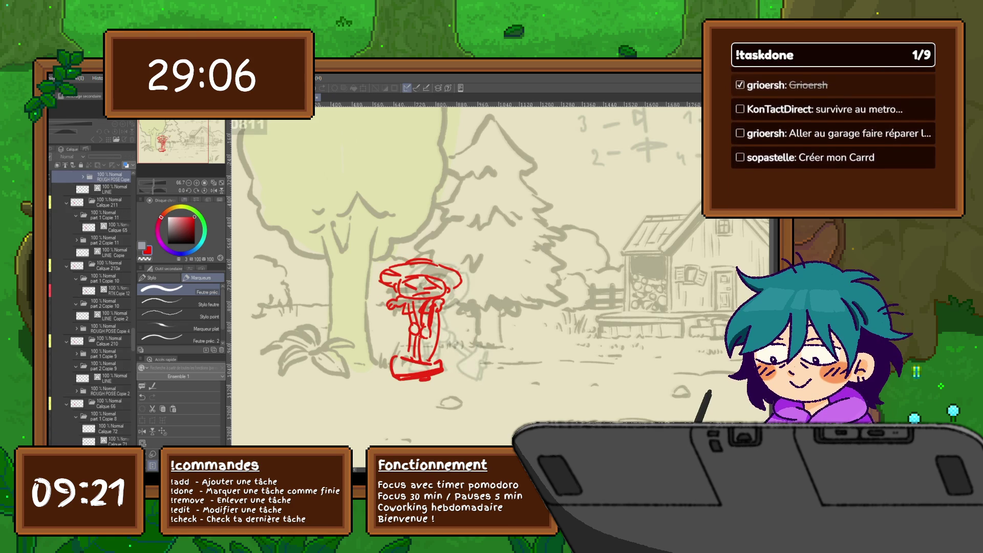
key("Right")
key("Left")
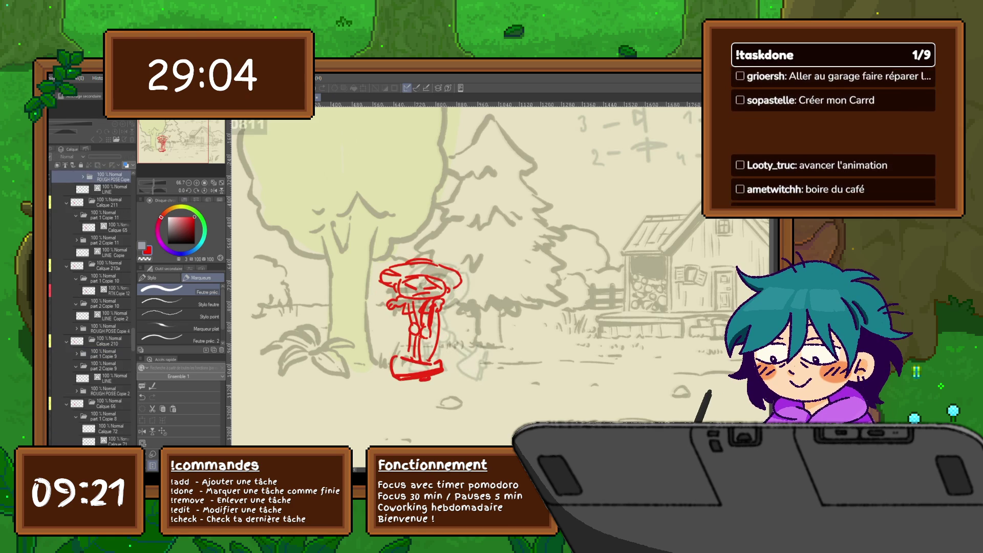
key("Right")
key("Right")
key("Right")
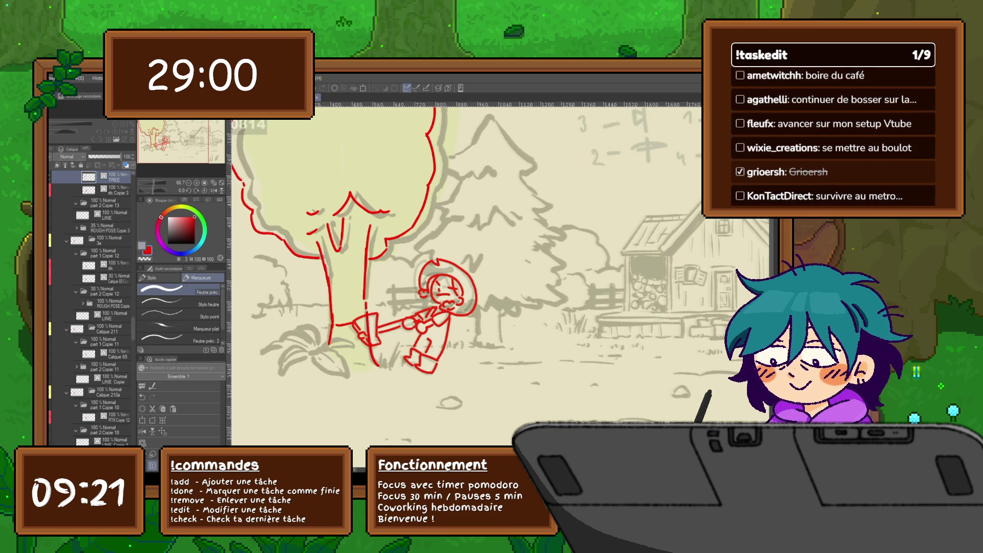
Step: Step forward from frame 0814 to 0819, flipping between neighbouring frames to check motion
key("ctrl+Tab")
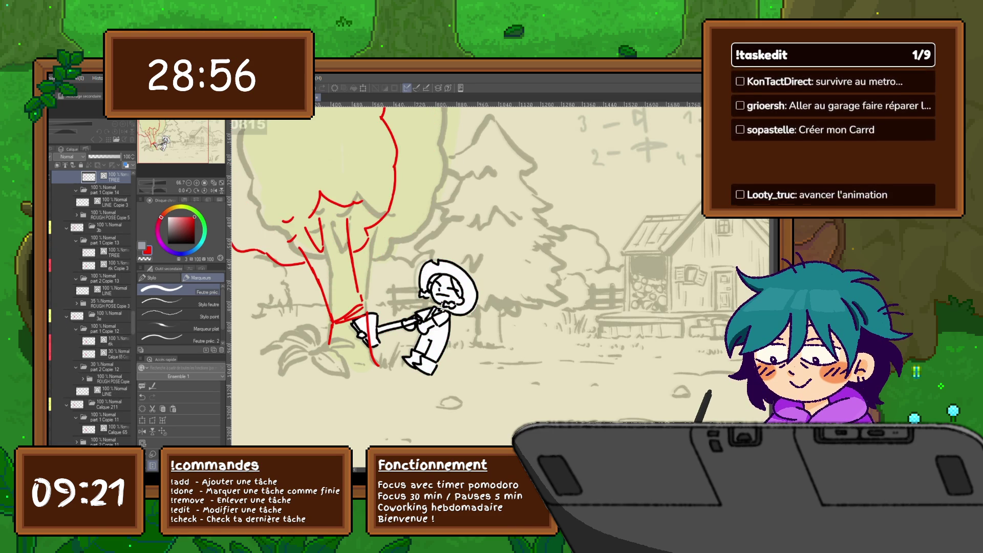
key("ctrl+Tab")
key("ctrl+Tab")
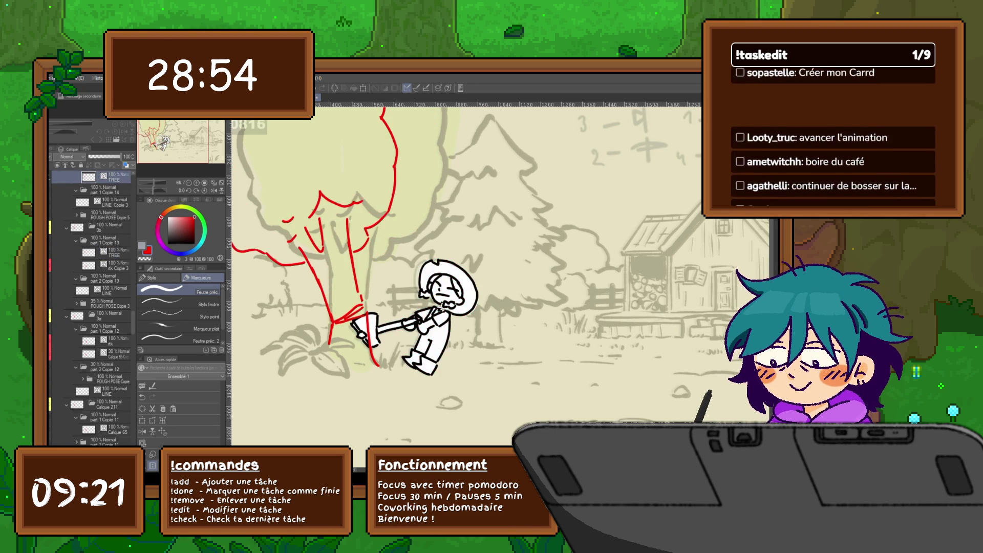
key("ctrl+Tab")
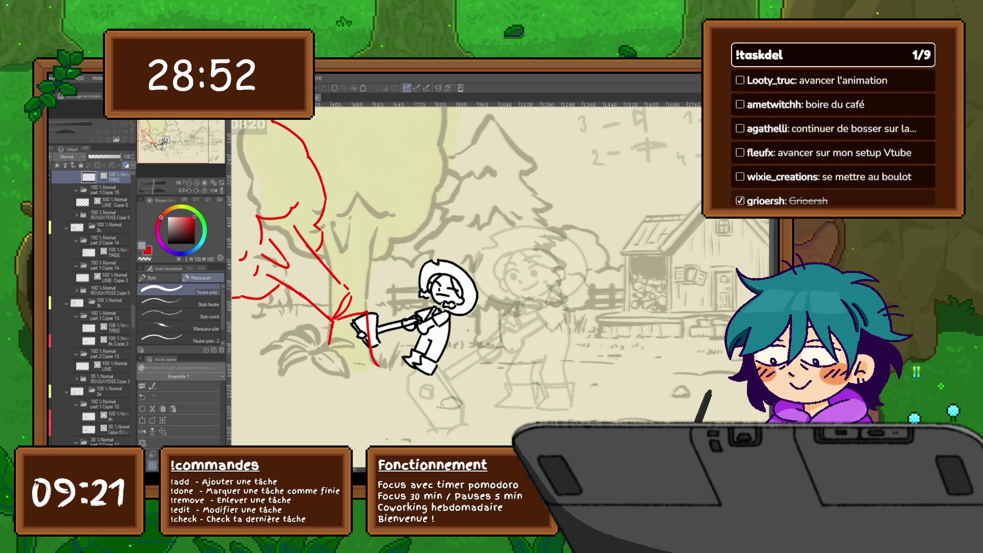
key("ctrl+shift+Tab")
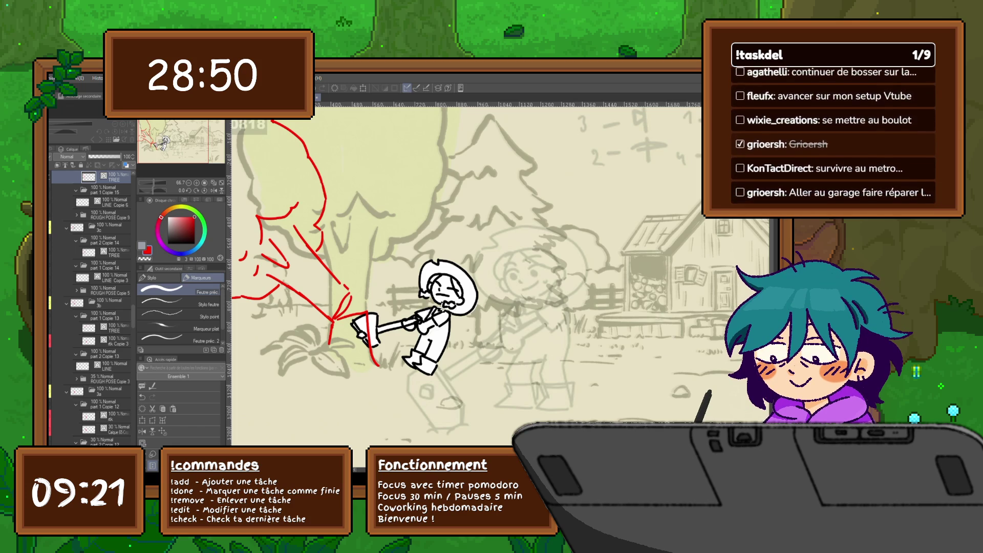
key("ctrl+Tab")
key("ctrl+Tab")
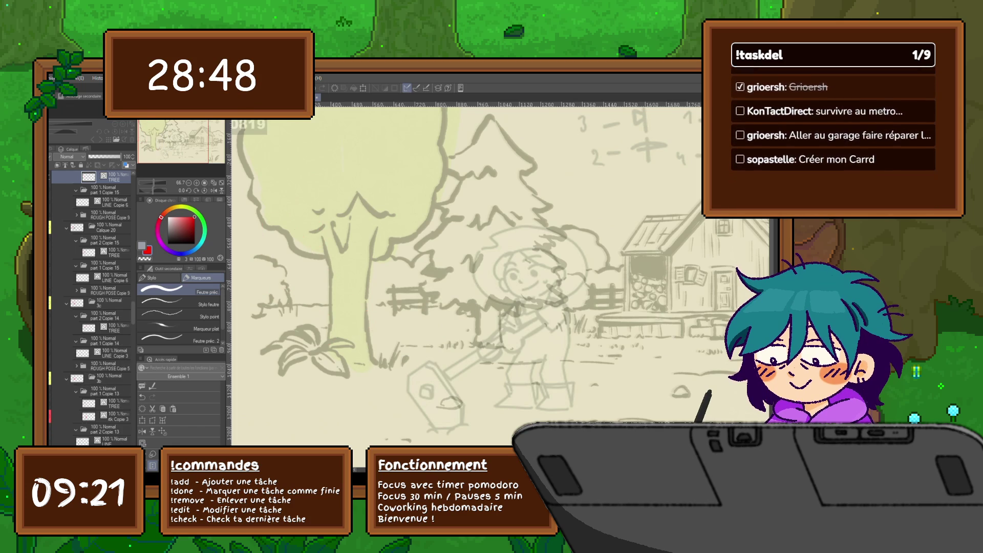
scroll(90, 307, "up", 2)
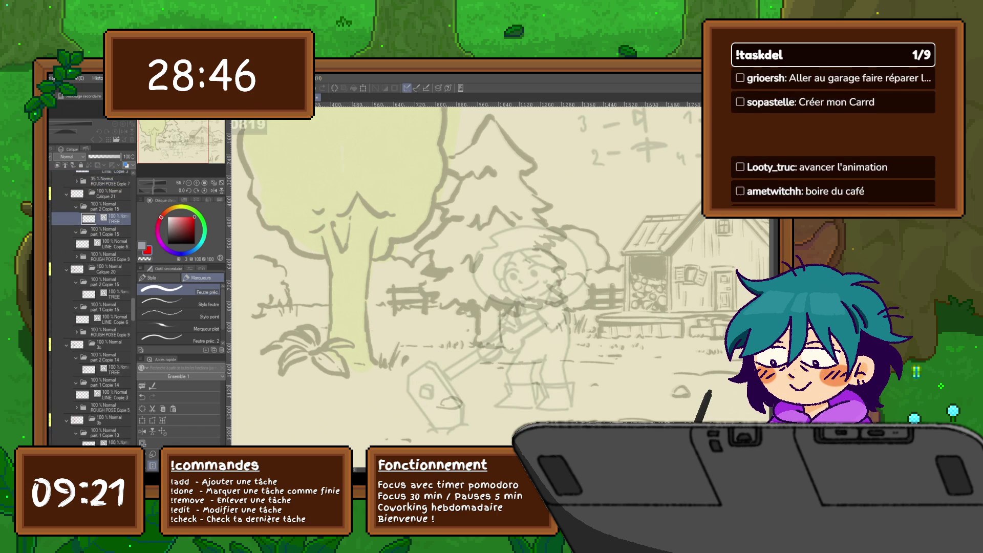
Step: Select the TREE, red sketch and ROUGH POSE Copie 9 layers and copy them
left_click(108, 198)
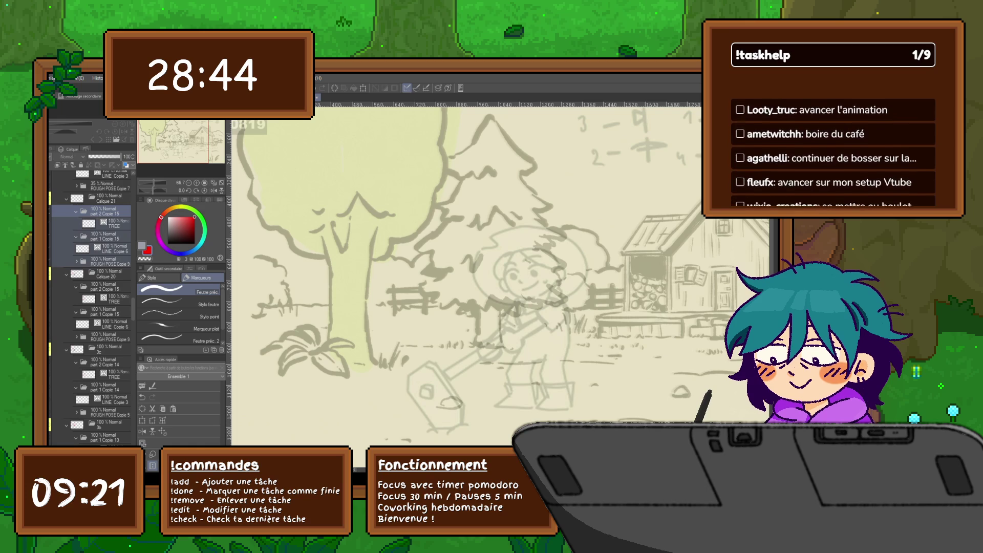
left_click(67, 199)
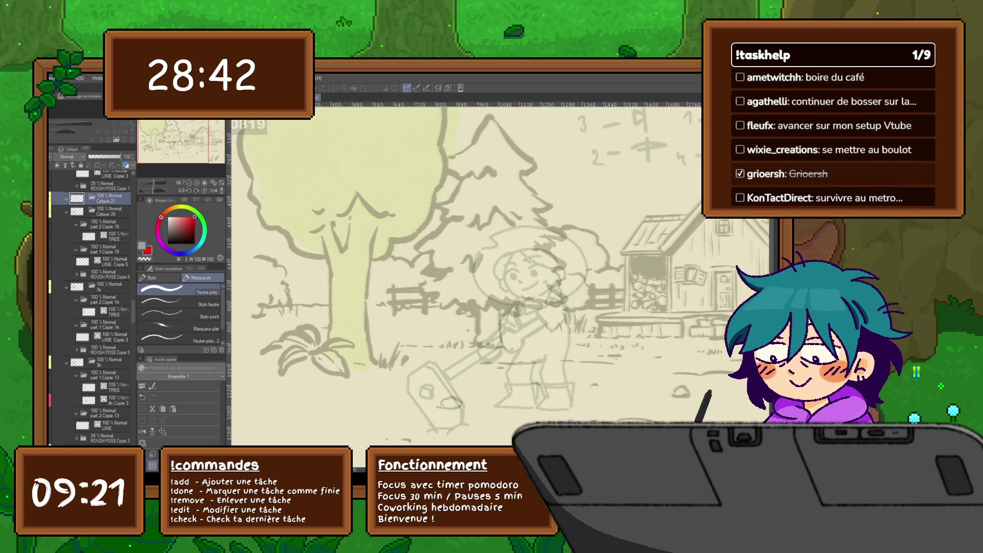
left_click(110, 236)
left_click(107, 224)
left_click(110, 274, "shift")
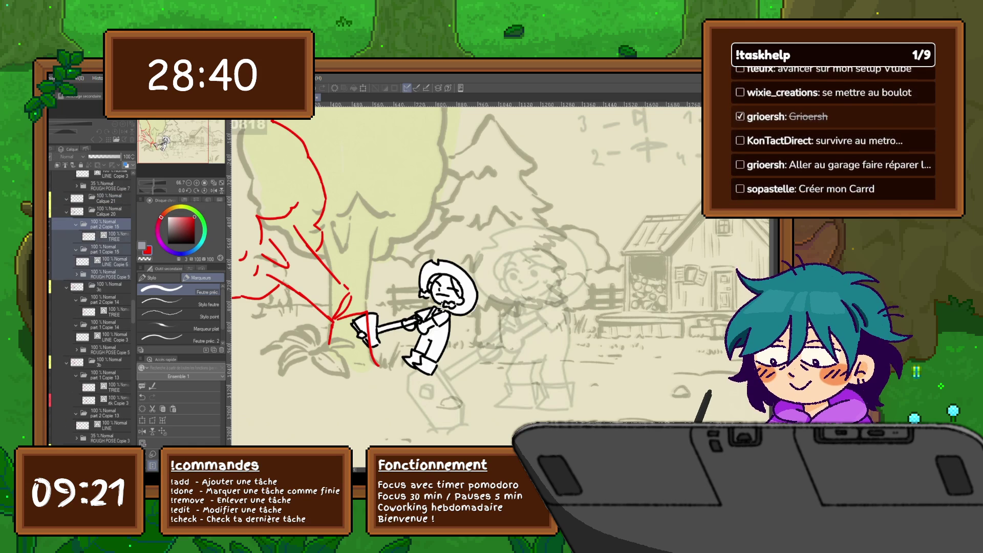
key("ctrl+Right")
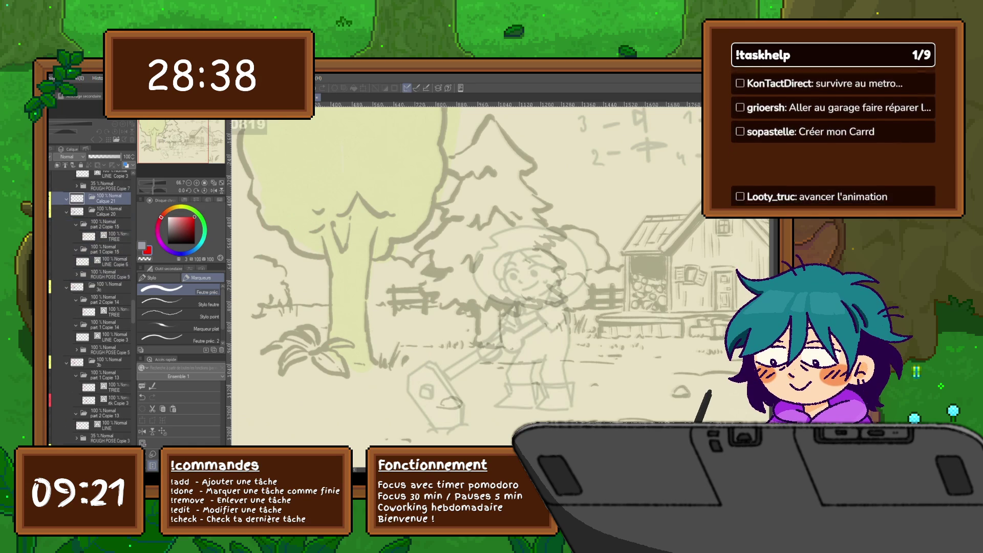
Step: Paste the layers into frame 0819, delete the empty Calque 19, and pick TREE Copie
key("ctrl+shift+n")
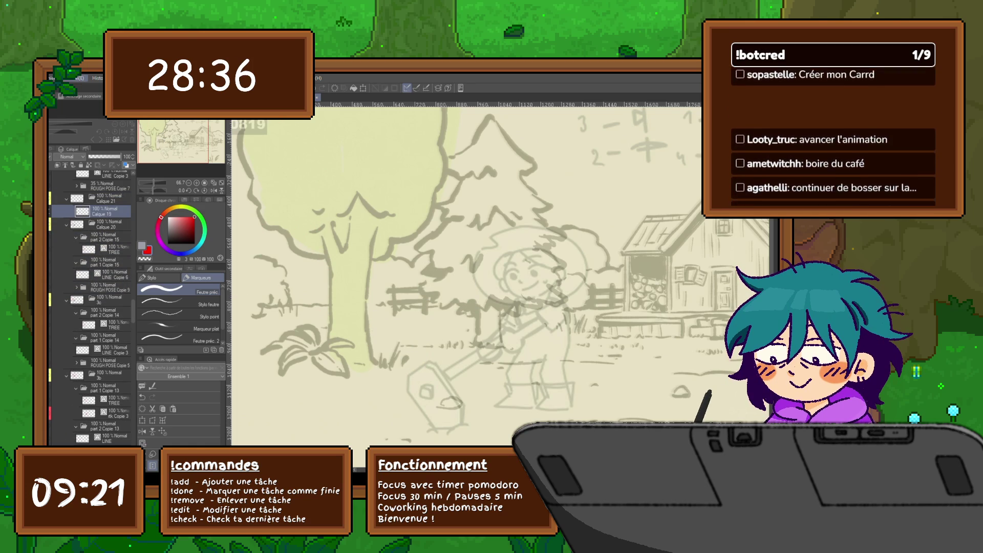
key("ctrl+v")
left_click(109, 274)
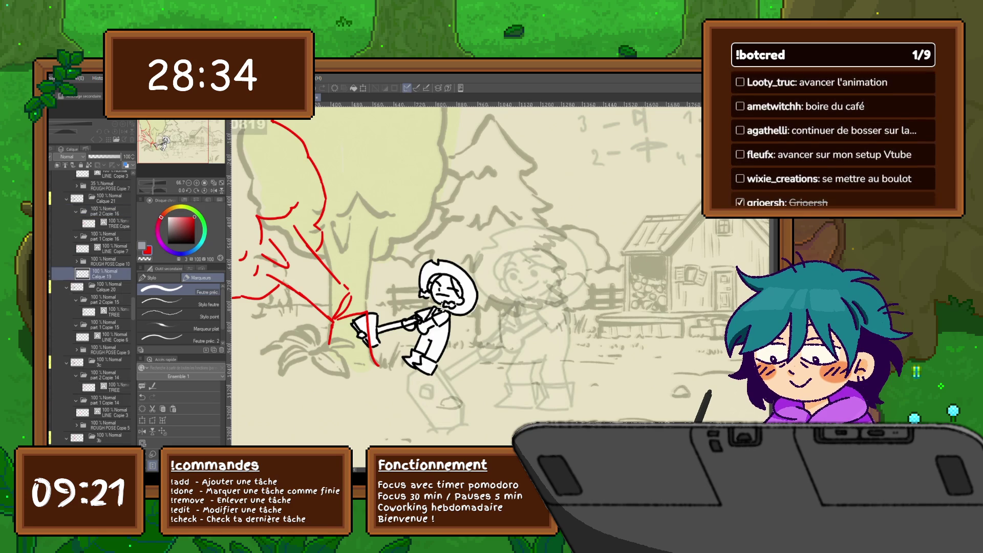
key("Delete")
left_click(109, 223)
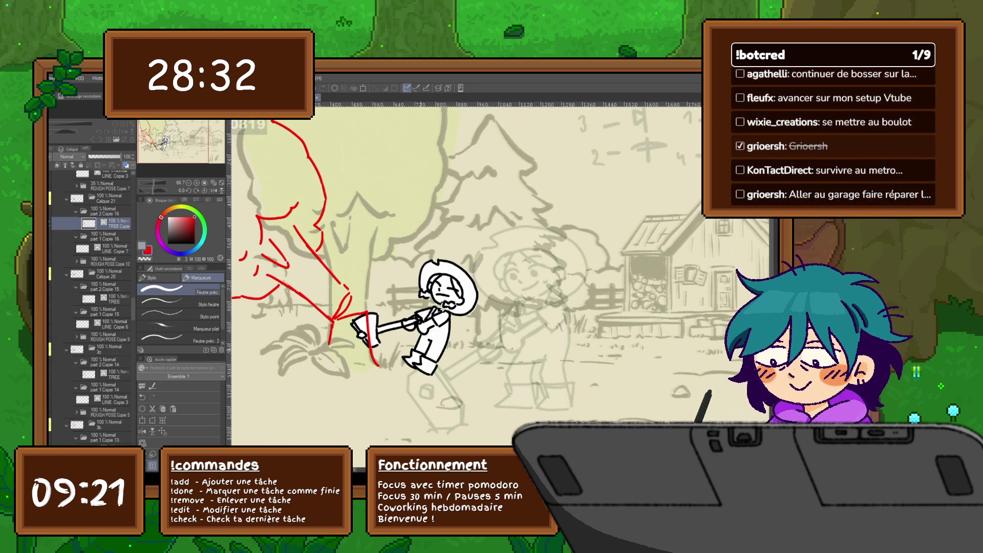
scroll(472, 274, "left", 1)
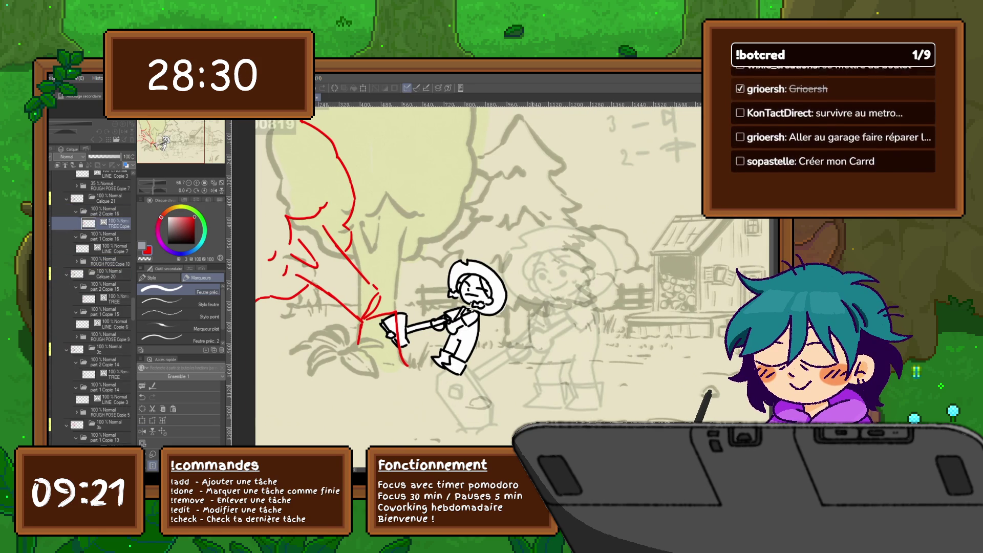
scroll(476, 297, "down", 1)
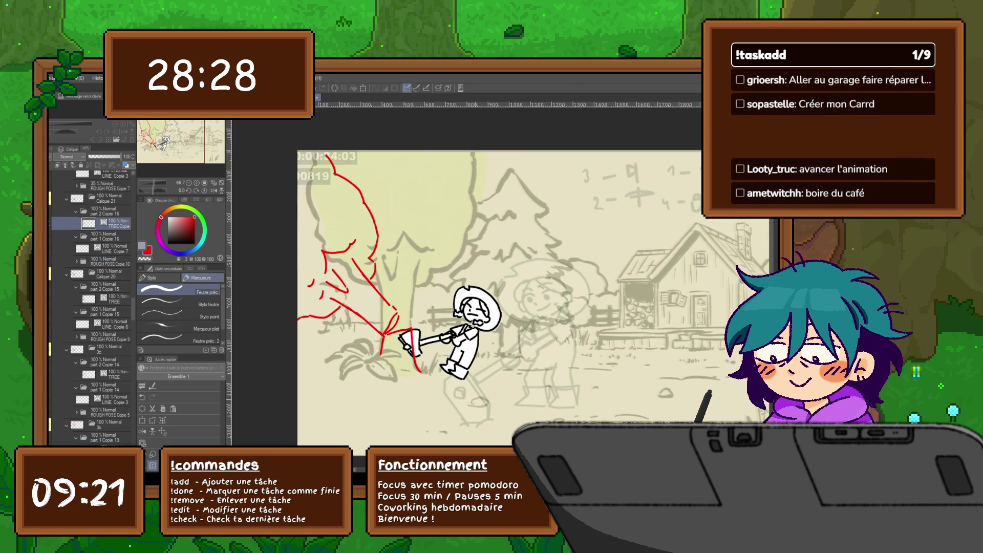
Step: Lasso the red tree sketch on frame 0819 and rotate it slightly counter-clockwise
key("m")
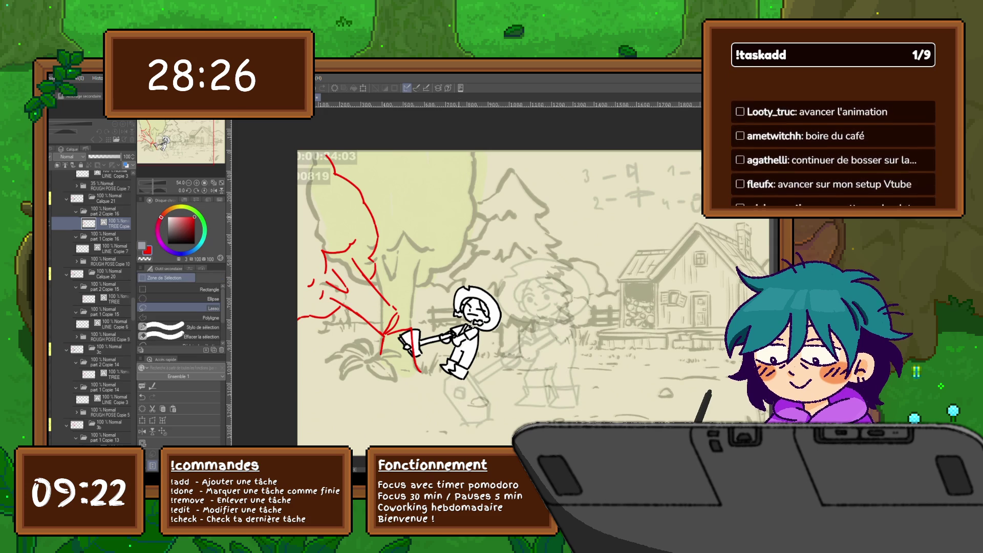
mouse_move(384, 339)
left_mouse_down()
mouse_move(360, 344)
mouse_move(271, 164)
mouse_move(425, 256)
left_mouse_up()
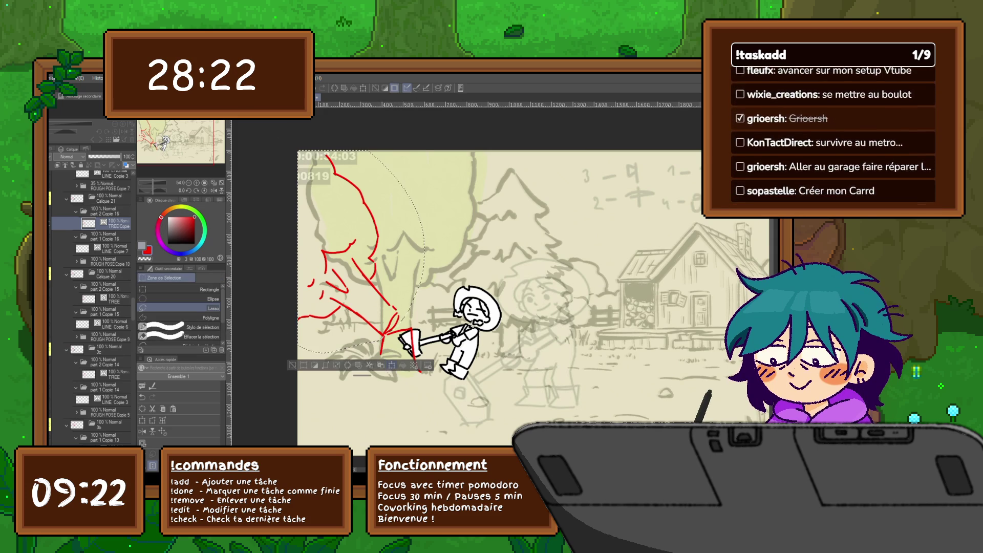
key("ctrl+t")
left_click_drag(379, 339, 374, 334)
key("Return")
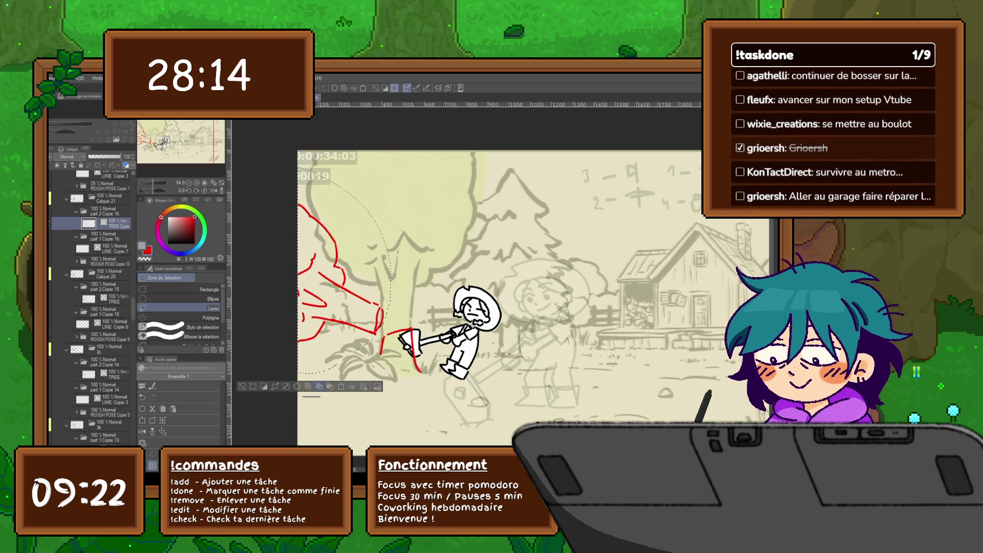
key("ctrl+d")
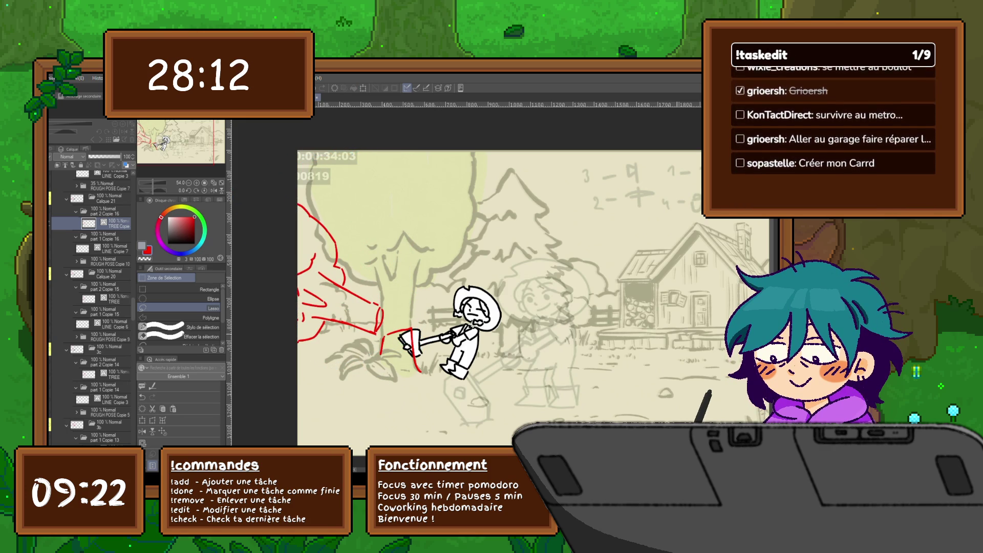
key("ctrl+Left")
key("ctrl+Left")
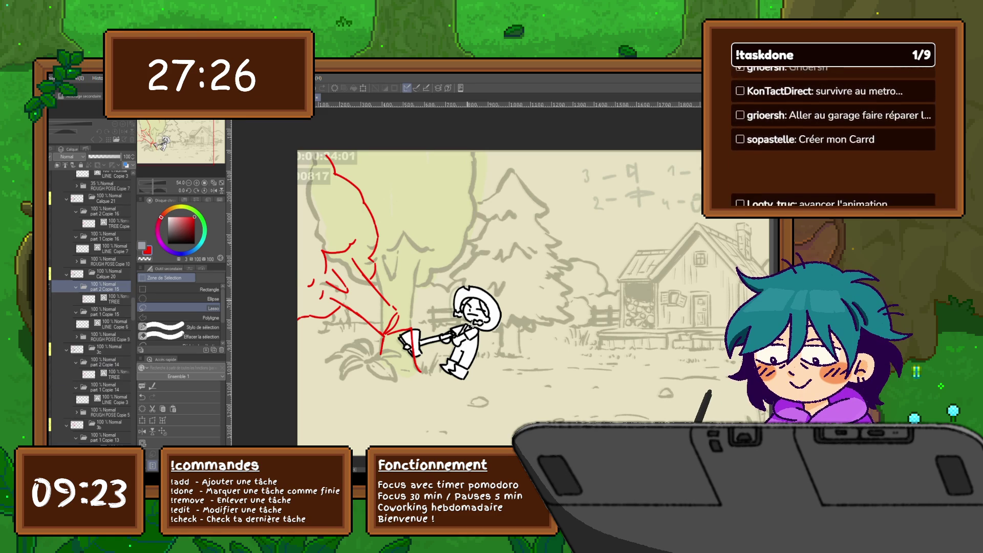
Step: Flip between frames 0809 and 0811 to compare the clean drawing with the red rough
key("Left")
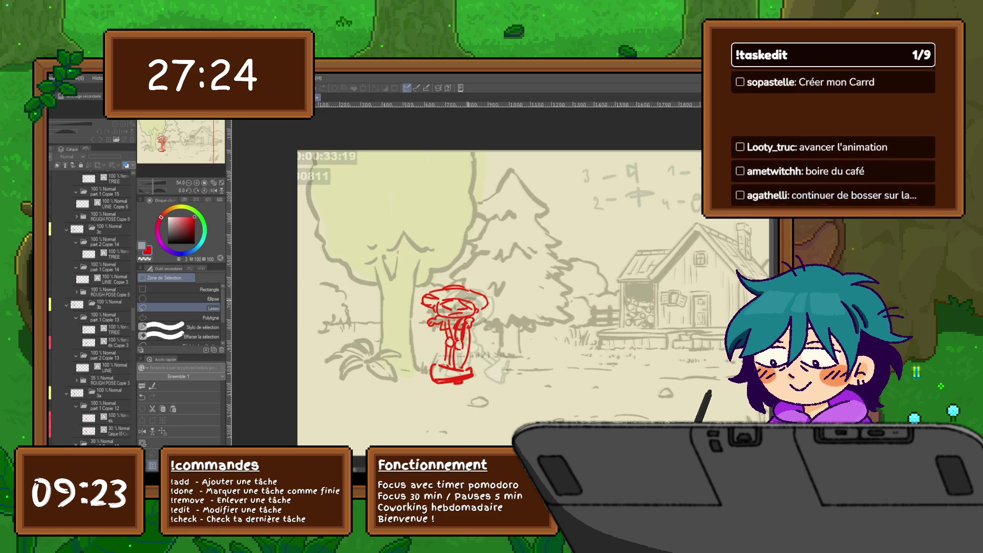
key("Left")
key("Left")
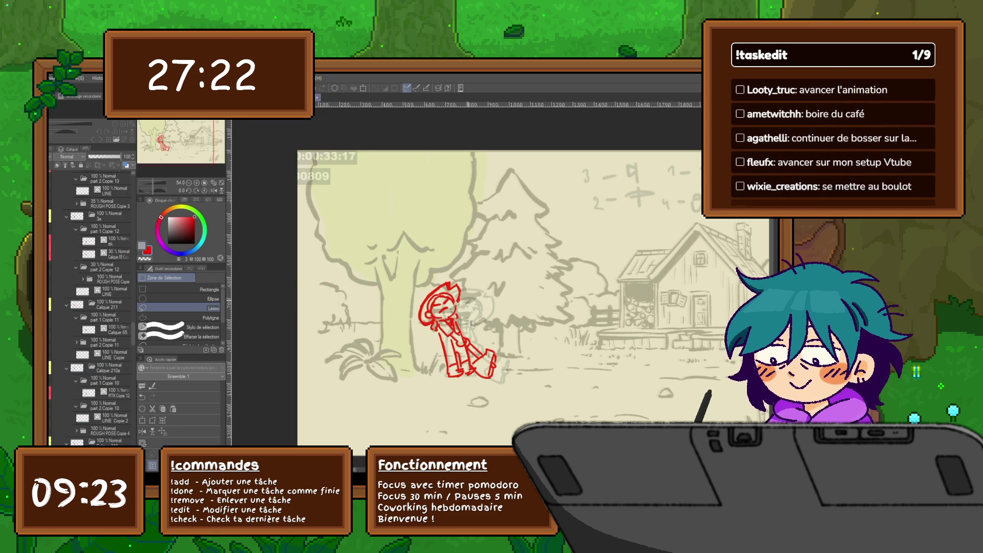
key("Right")
key("Right")
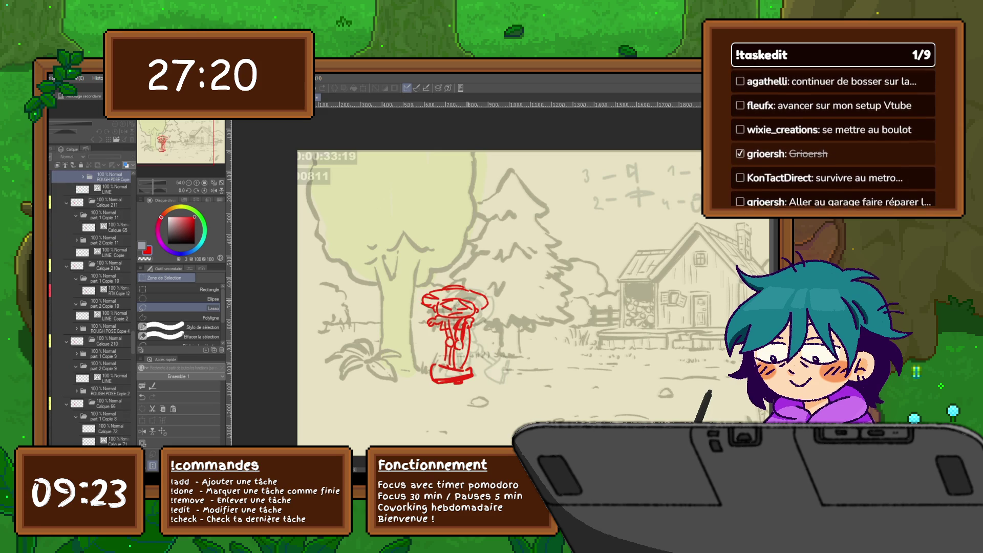
key("Left")
key("Left")
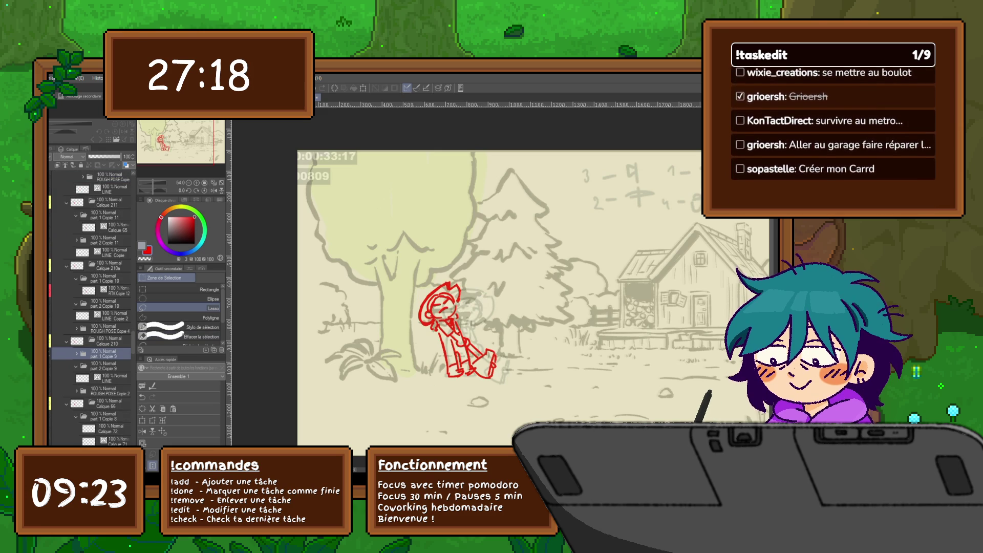
key("Right")
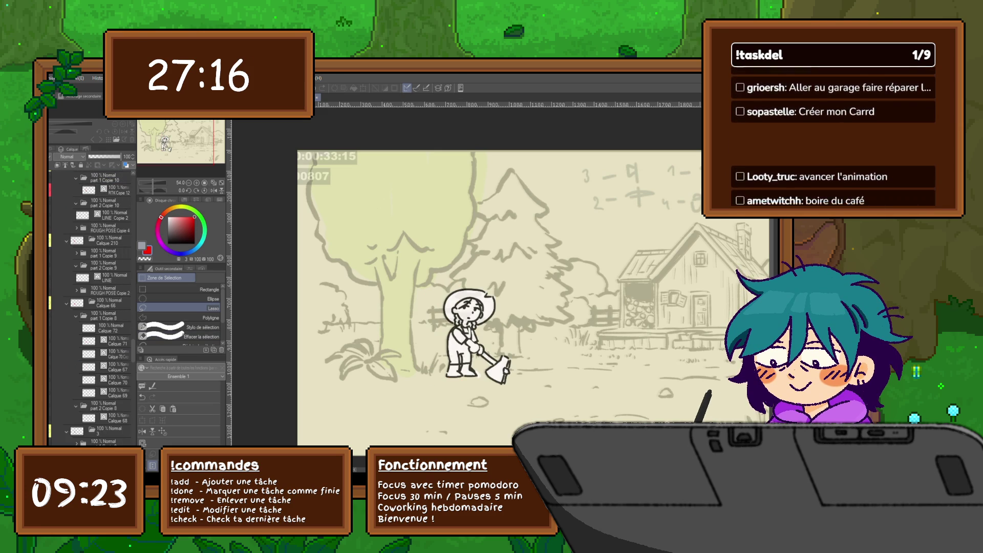
key("Right")
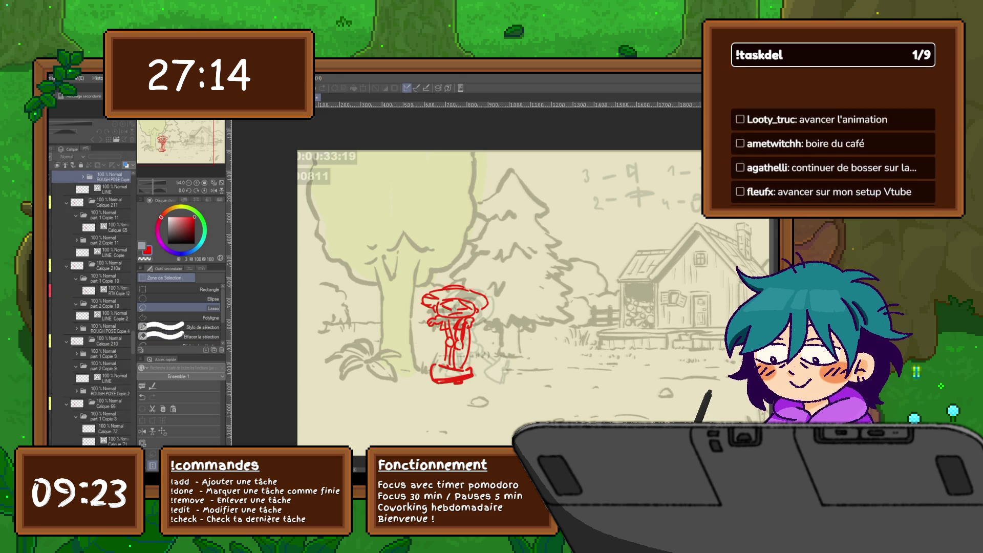
key("Right")
key("Left")
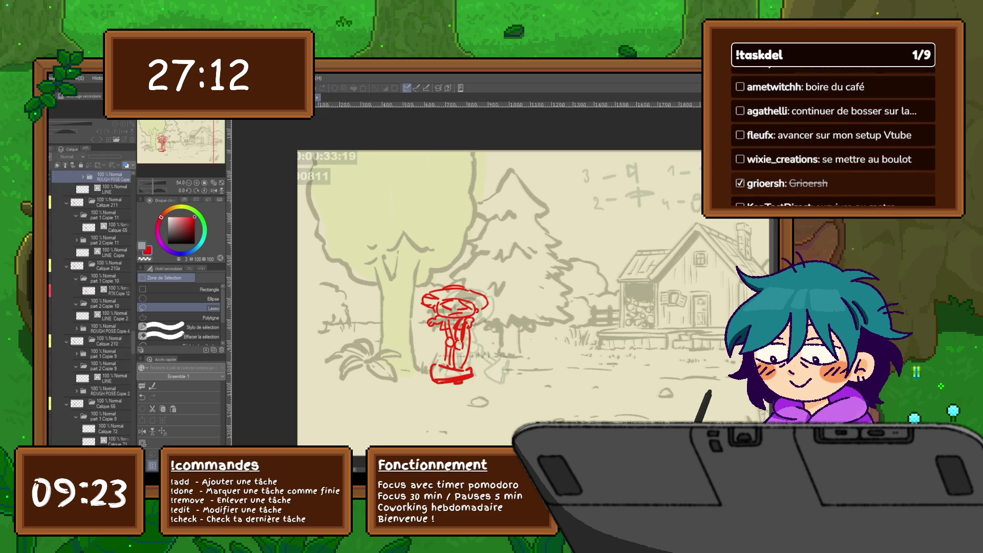
key("Left")
key("Left")
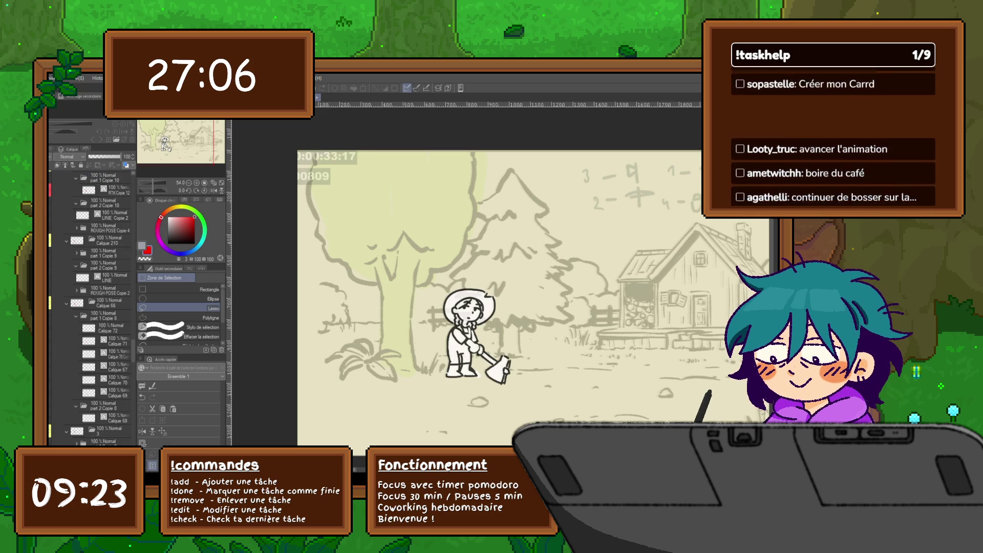
key("Right")
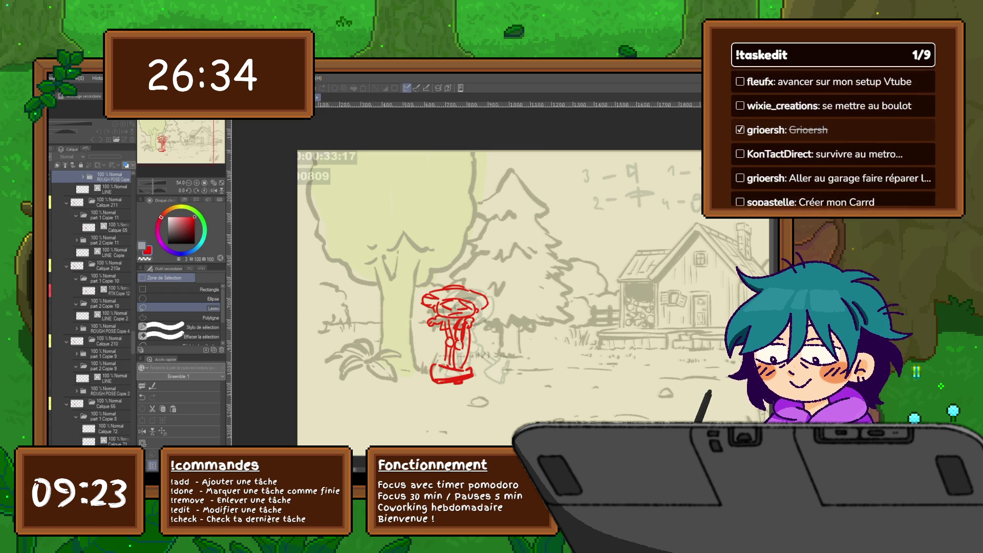
Step: Flip across frames 0807–0809 comparing the clean and rough poses of the girl with the axe
key("Left")
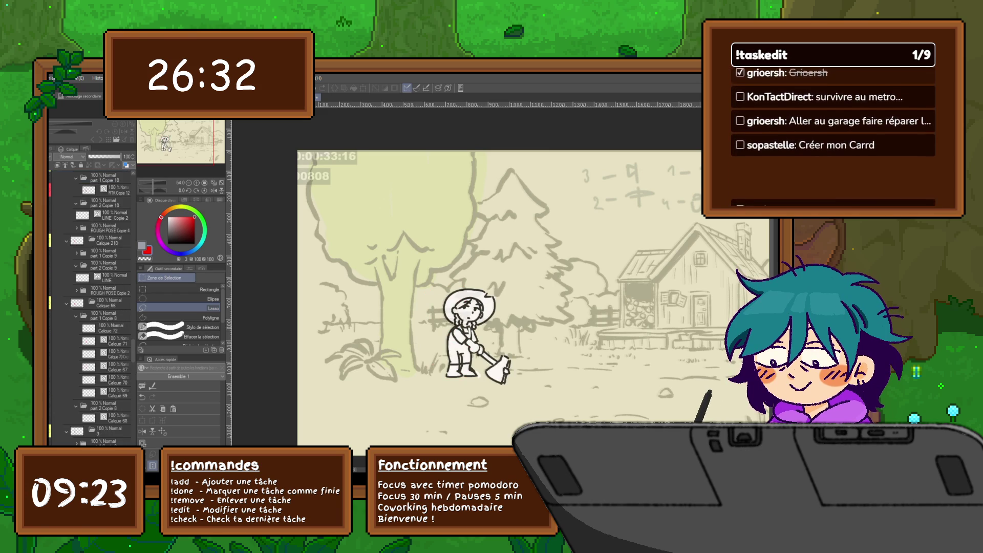
key("Right")
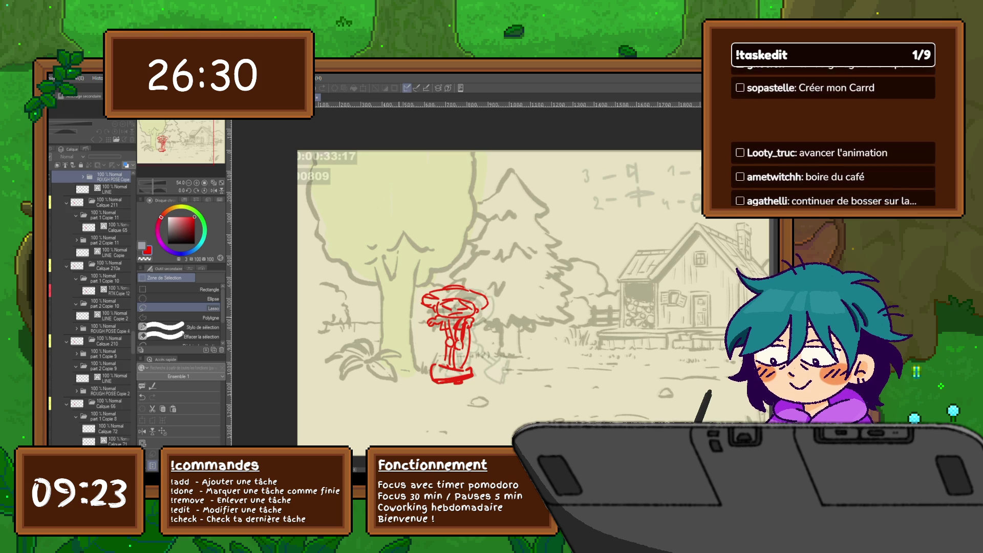
key("Left")
key("Right")
key("Left")
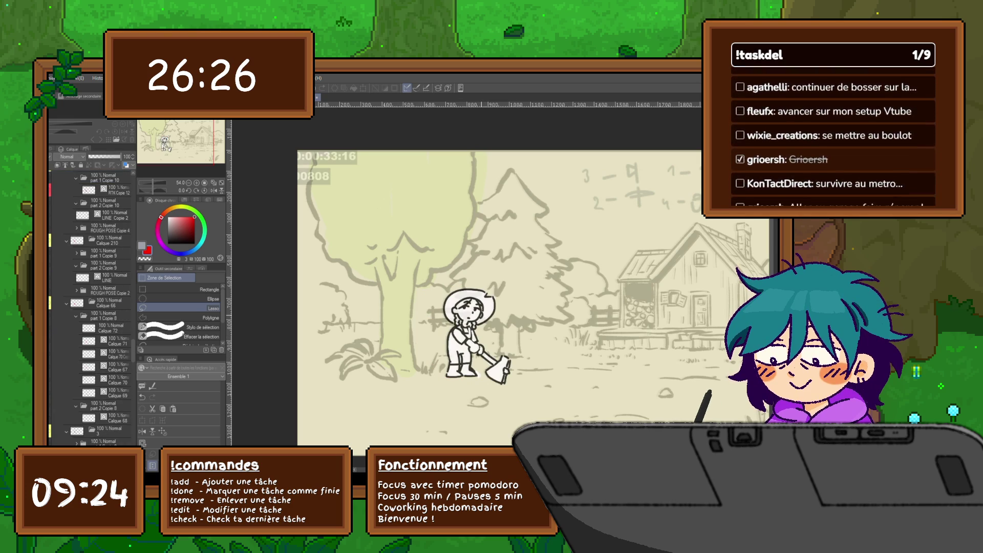
key("Left")
key("Right")
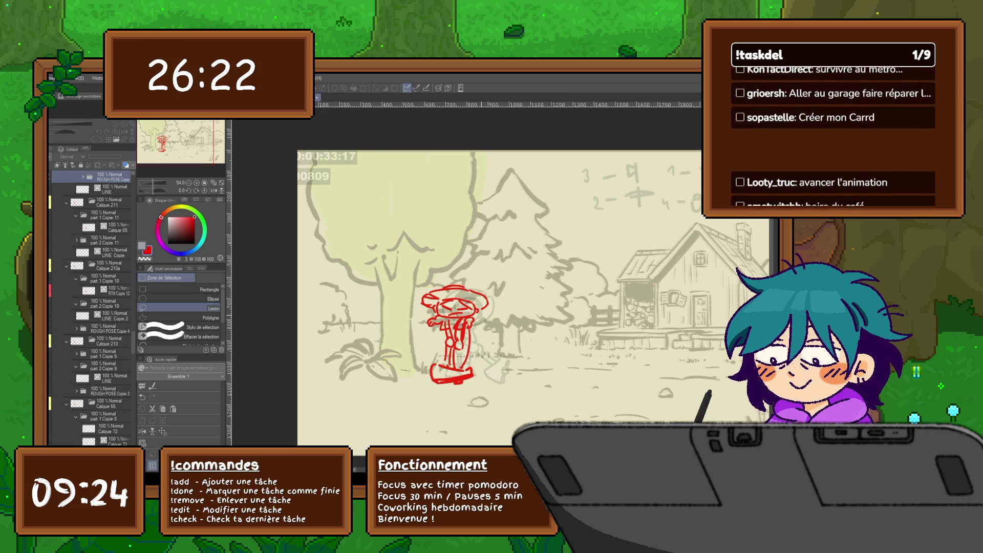
key("Right")
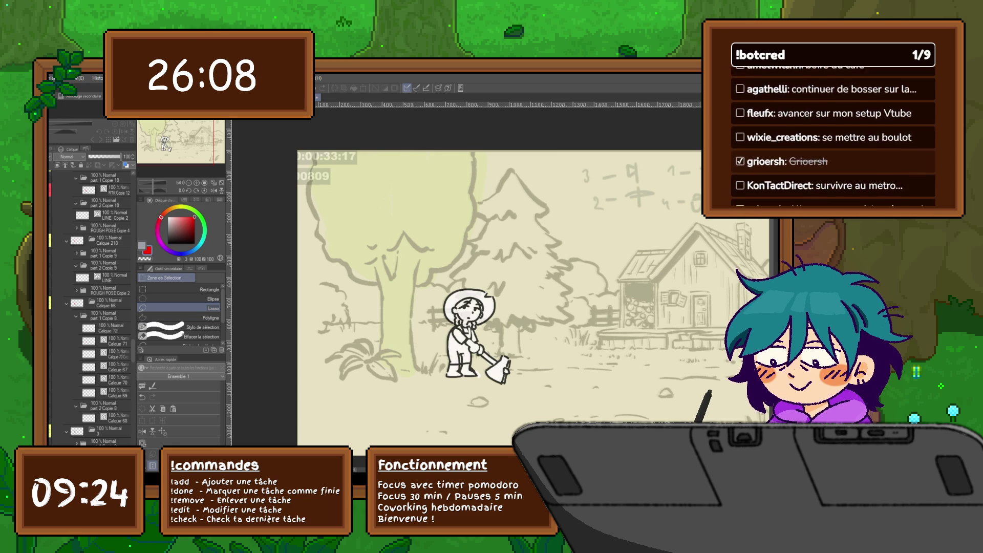
Step: Check frames 0820 and 0827, return to 0809, and select the character's rough pose layer
key("Right")
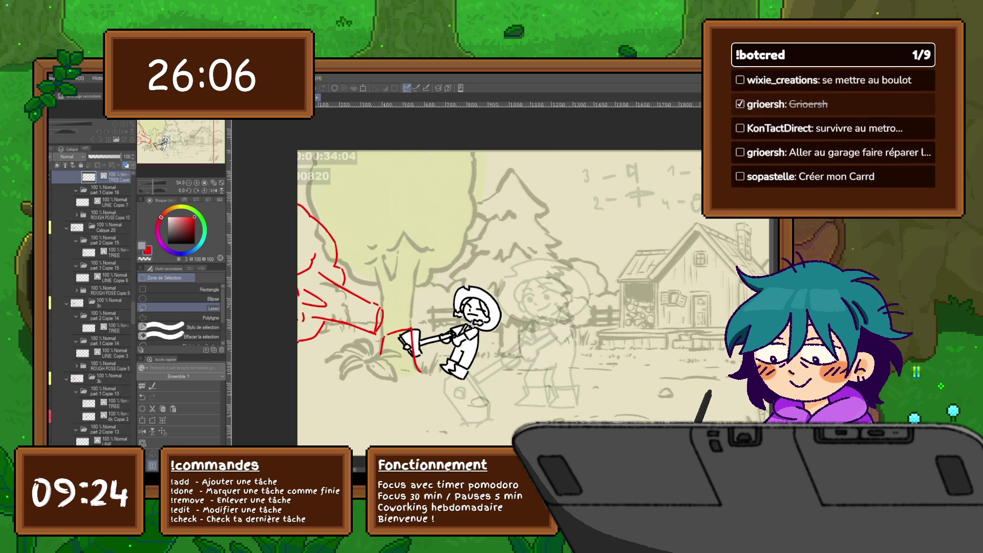
key("Right")
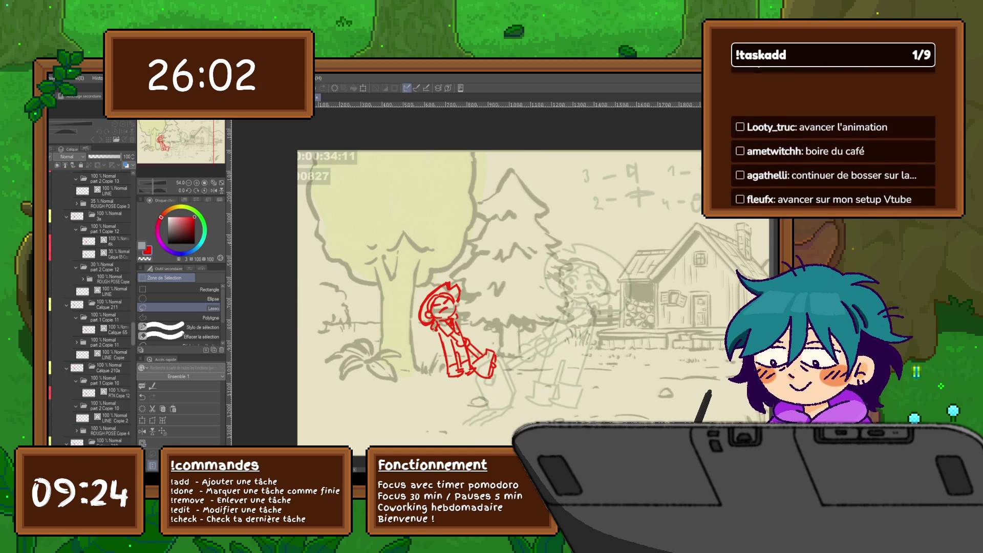
scroll(91, 308, "down", 5)
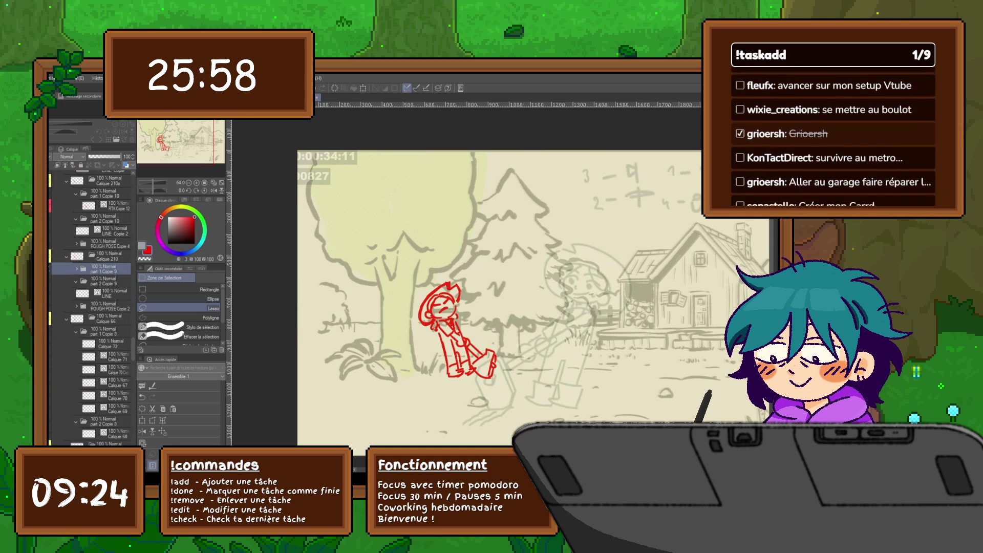
key("Left")
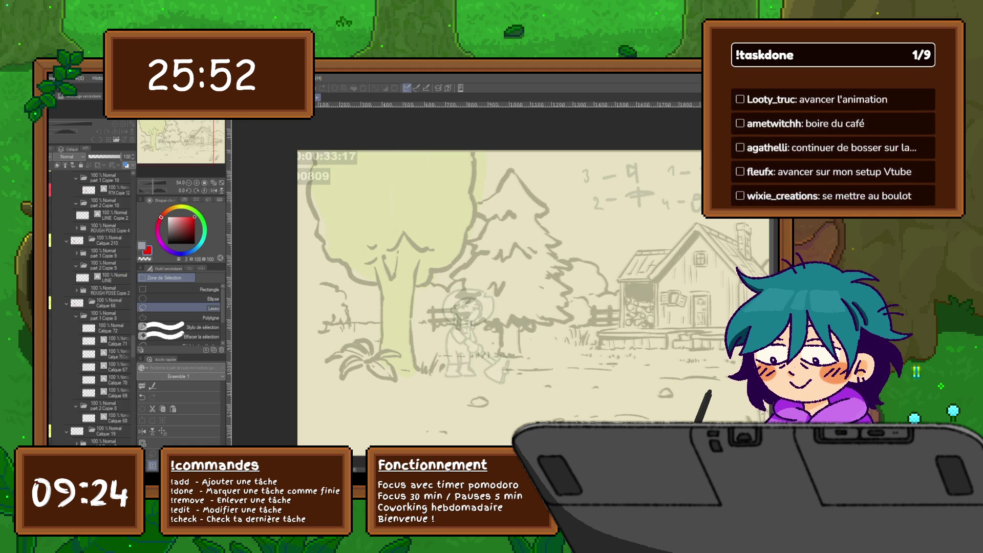
left_click(103, 435)
scroll(90, 307, "down", 5)
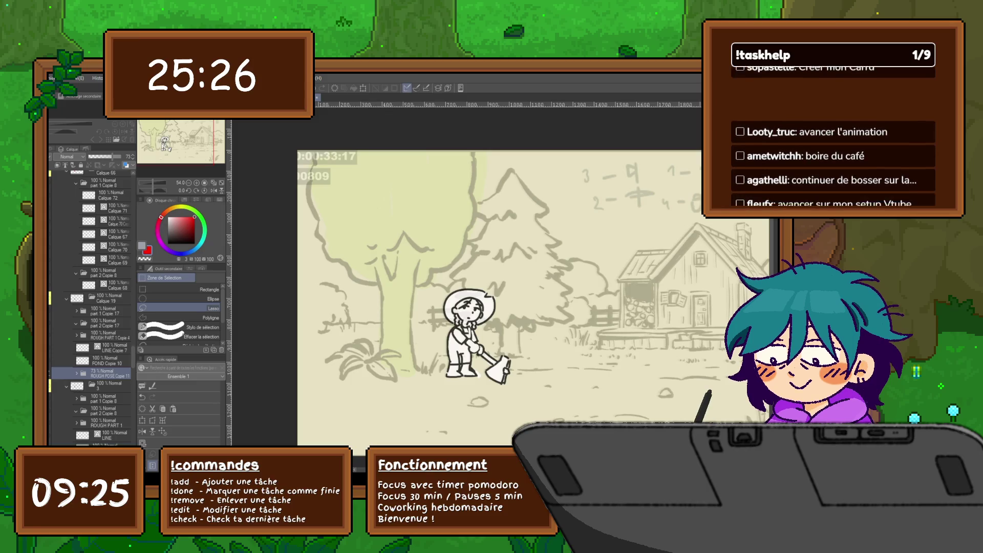
left_click(102, 311)
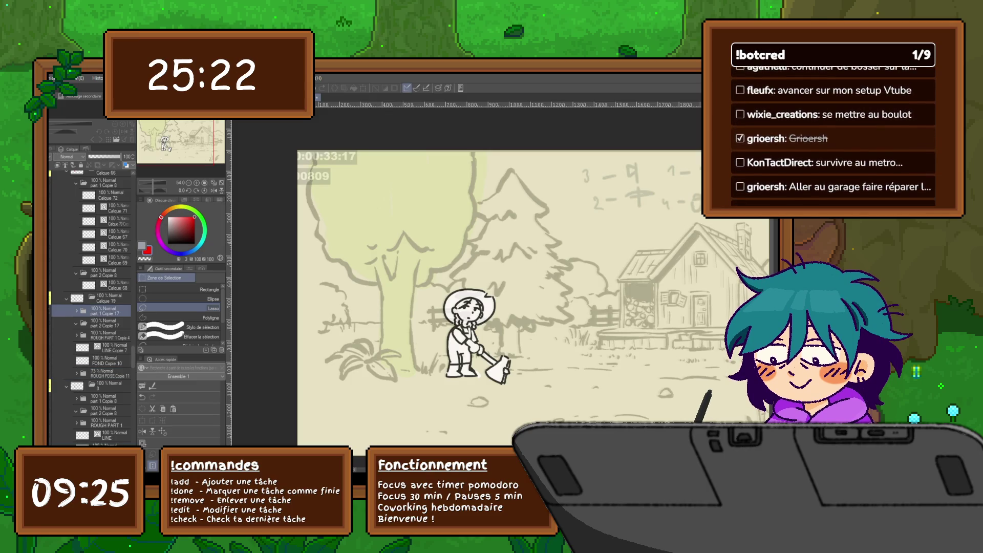
left_click(108, 373)
scroll(487, 272, "up", 1)
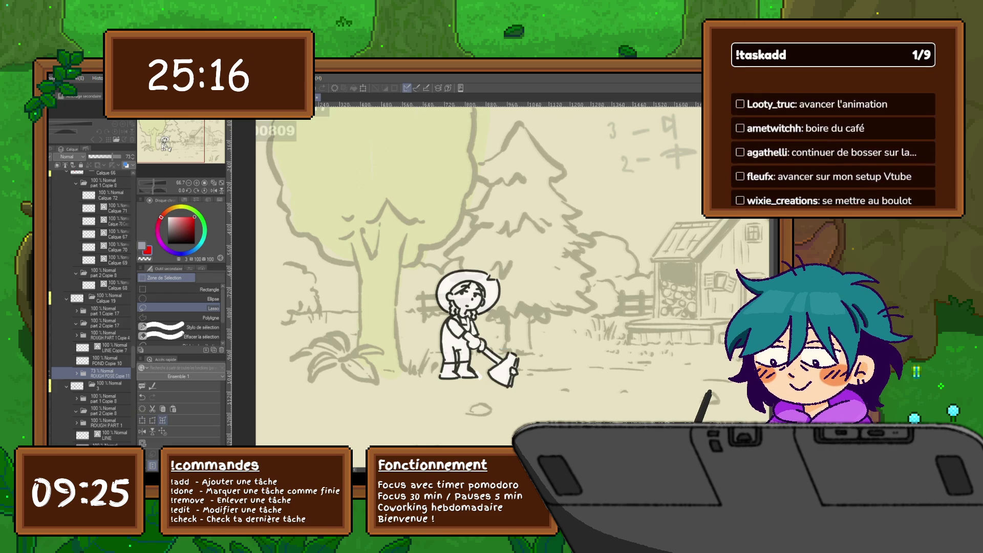
Step: Mesh-warp the character, rotating the top warp points so the head tilts slightly
left_click(162, 420)
left_click_drag(527, 261, 434, 272)
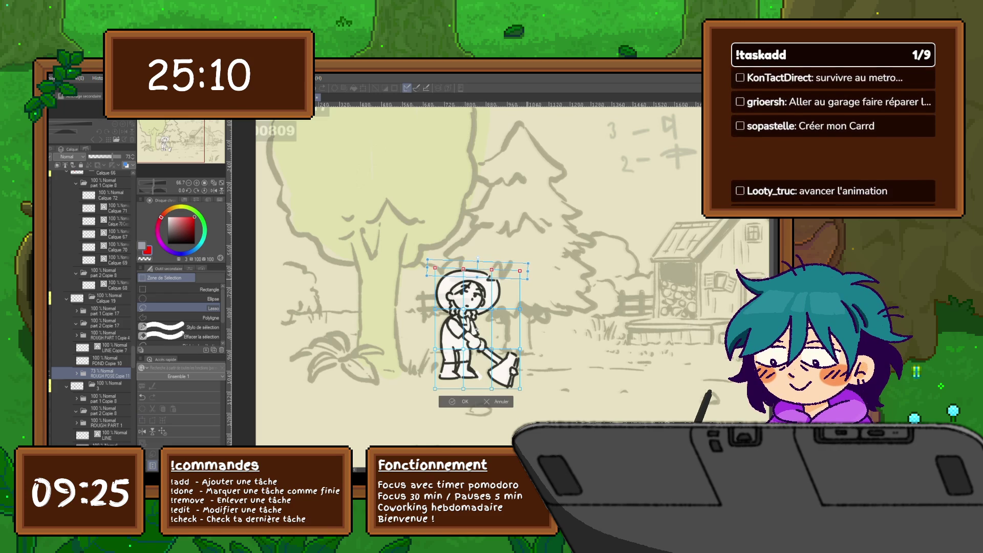
left_click_drag(530, 303, 486, 314)
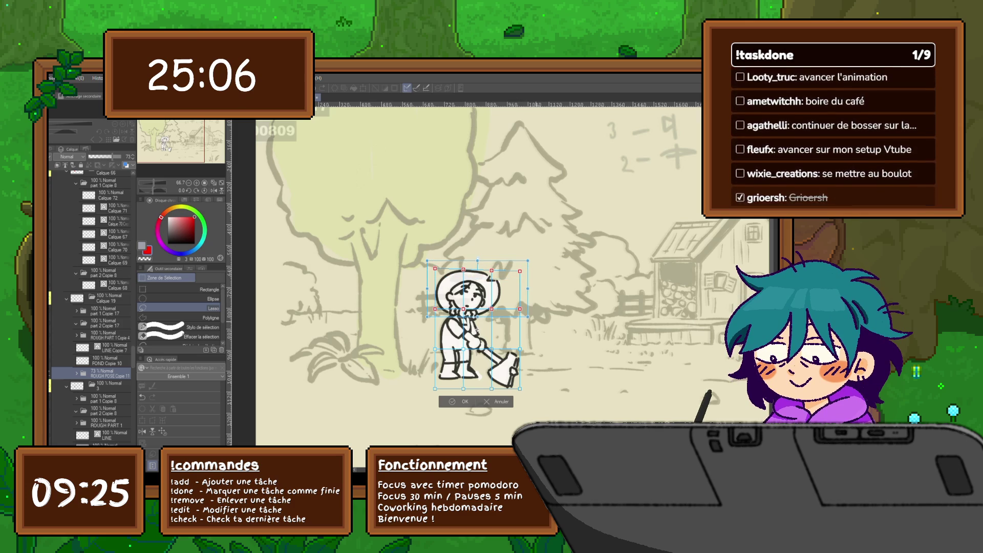
left_click_drag(533, 287, 535, 294)
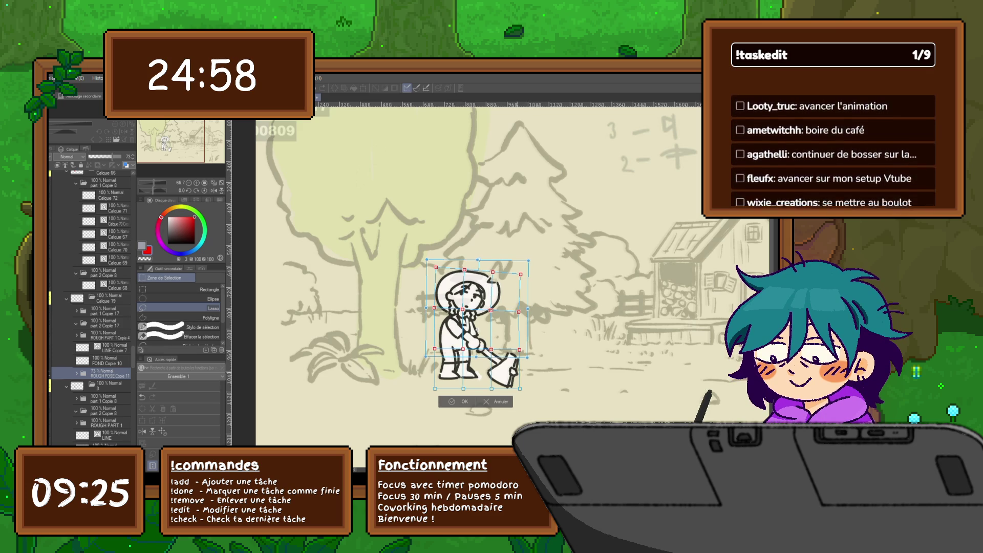
key("Return")
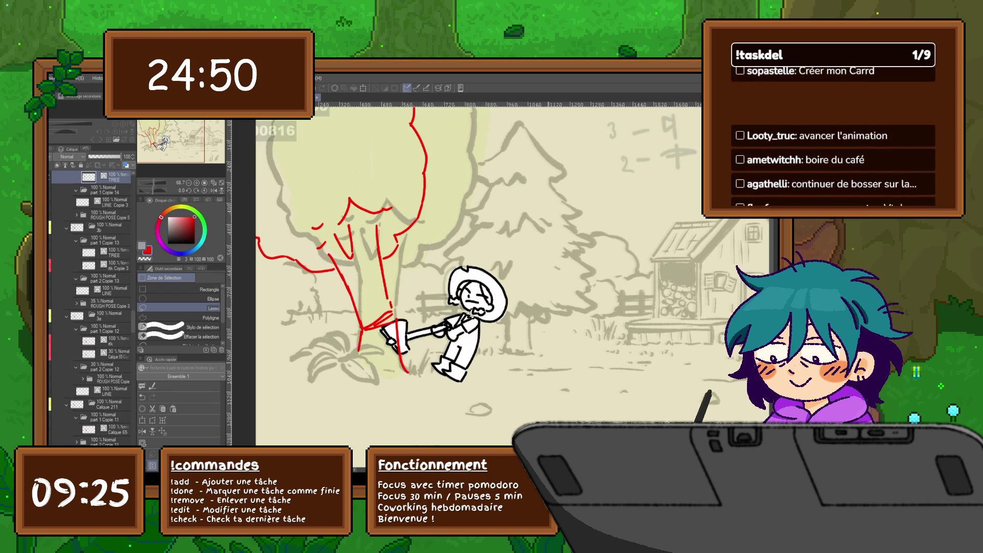
Step: Duplicate the red character sketch layer and move it and TREE into the part 2 folder
key("Left")
key("Left")
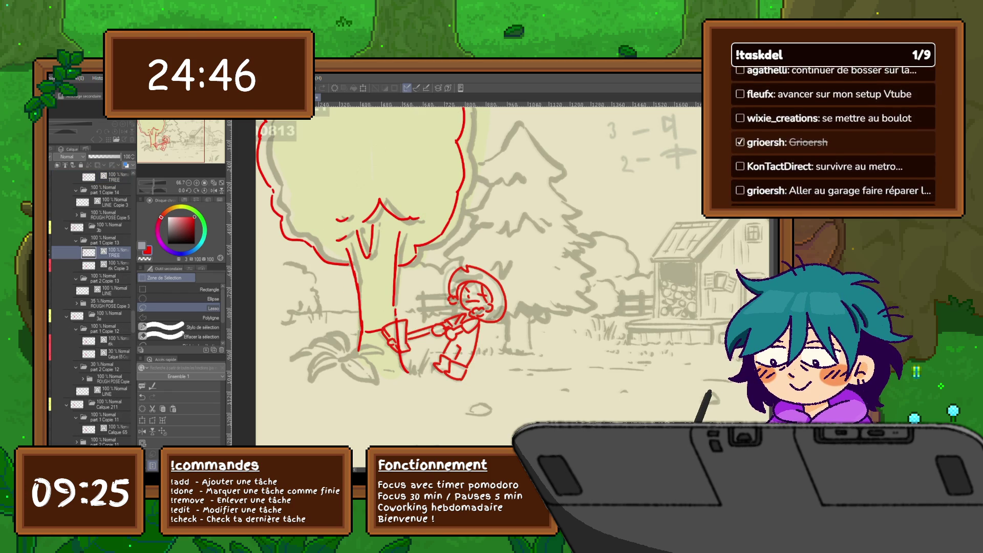
left_click(107, 265)
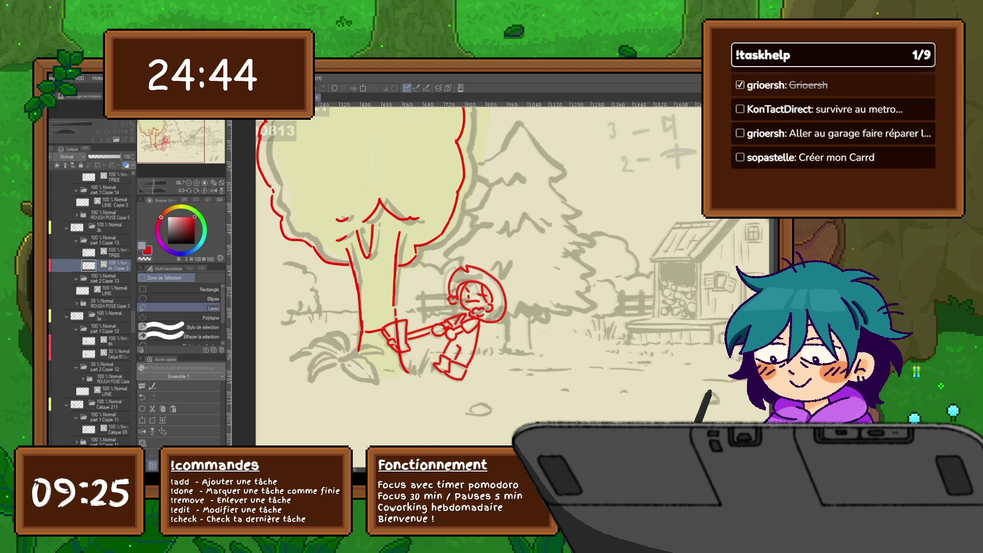
key("ctrl+j")
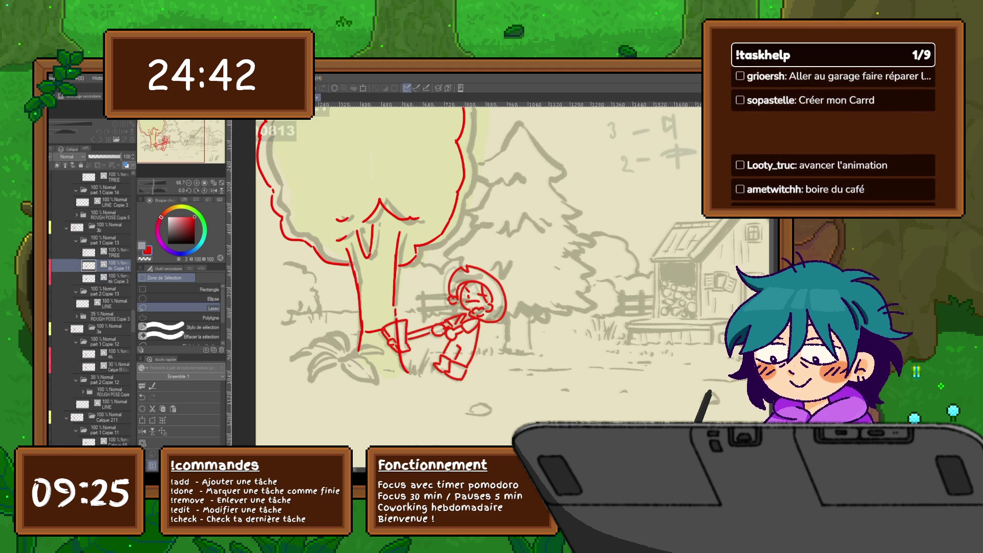
left_click_drag(108, 265, 105, 290)
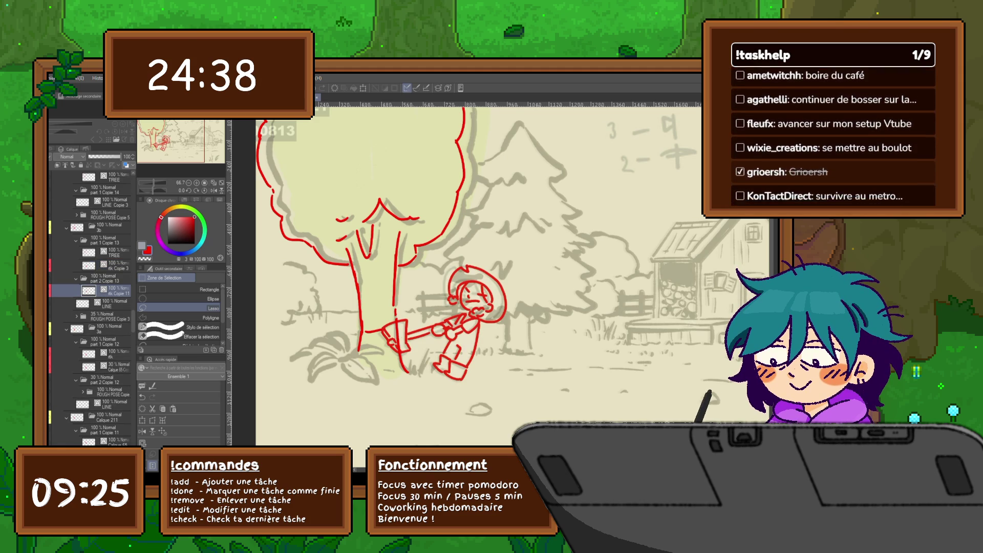
left_click_drag(107, 252, 105, 279)
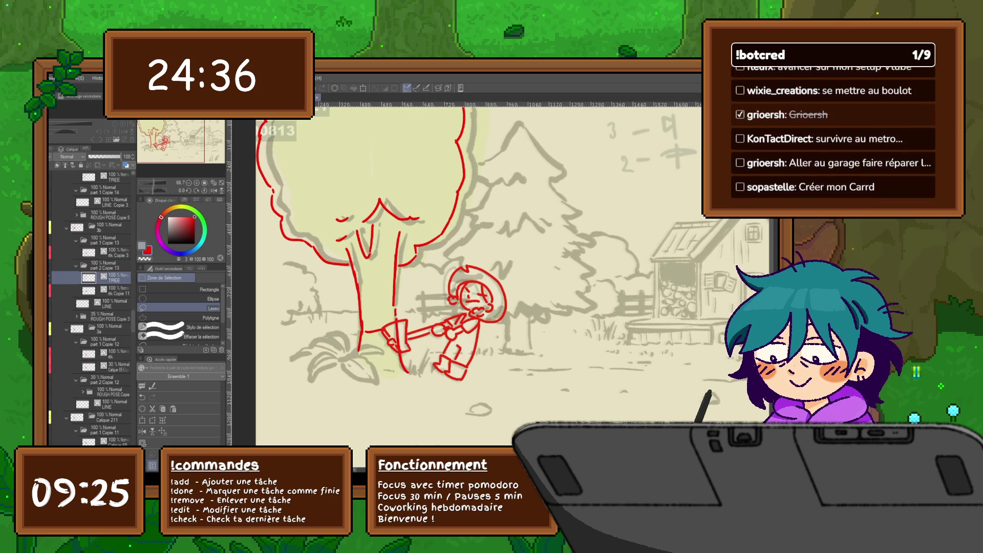
left_click(115, 290)
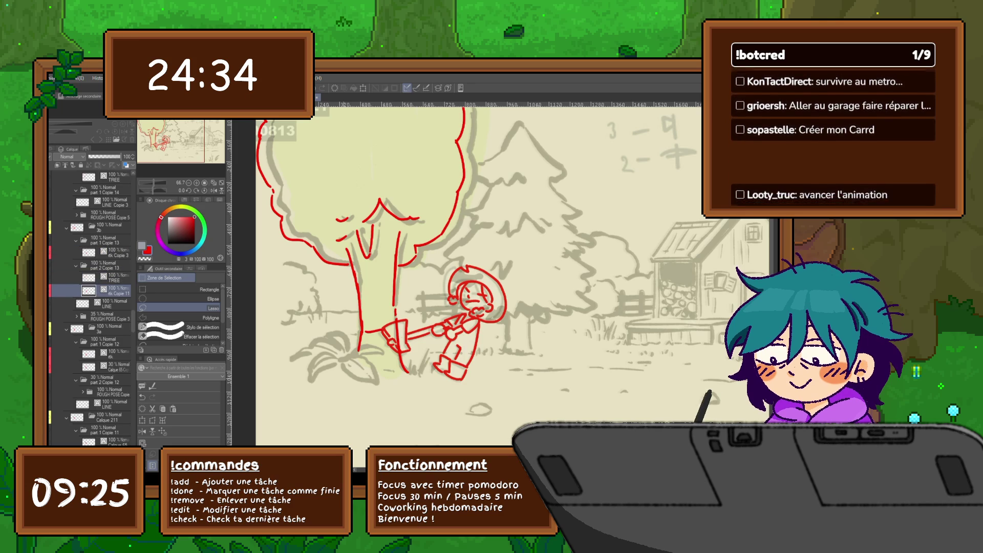
key("ctrl+t")
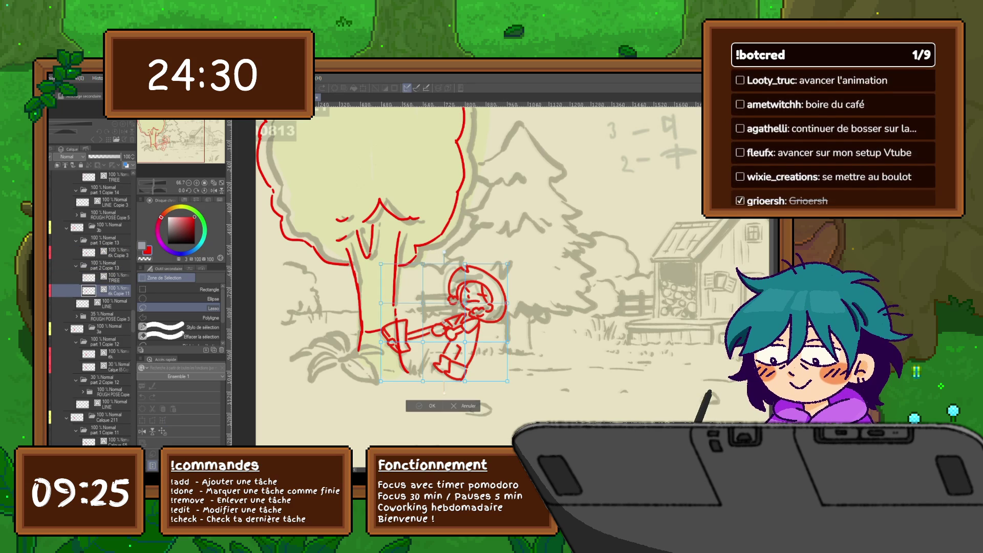
key("Return")
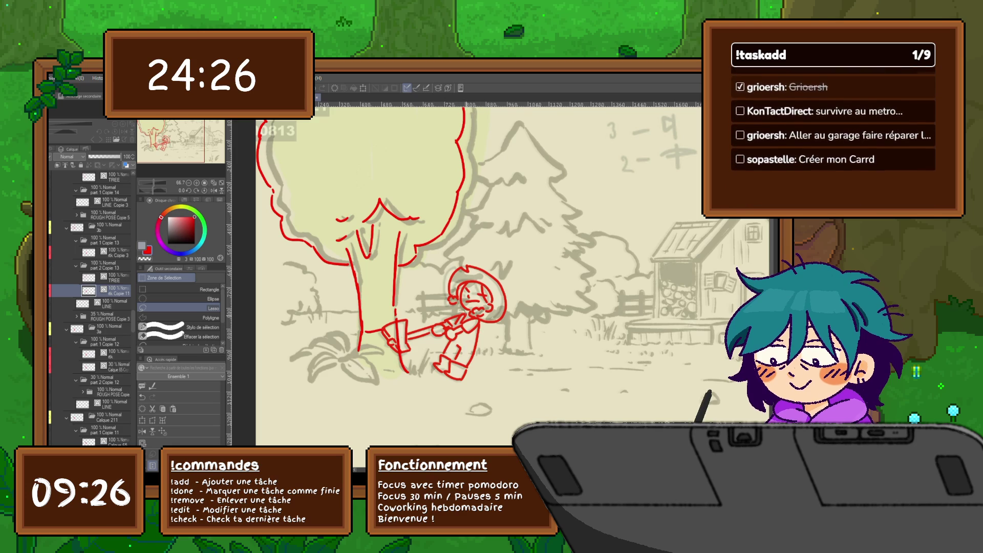
Step: Lasso the red character and tilt it slightly, stretching it a little wider to the right
mouse_move(436, 289)
left_mouse_down()
mouse_move(430, 339)
mouse_move(476, 391)
mouse_move(499, 262)
mouse_move(436, 289)
left_mouse_up()
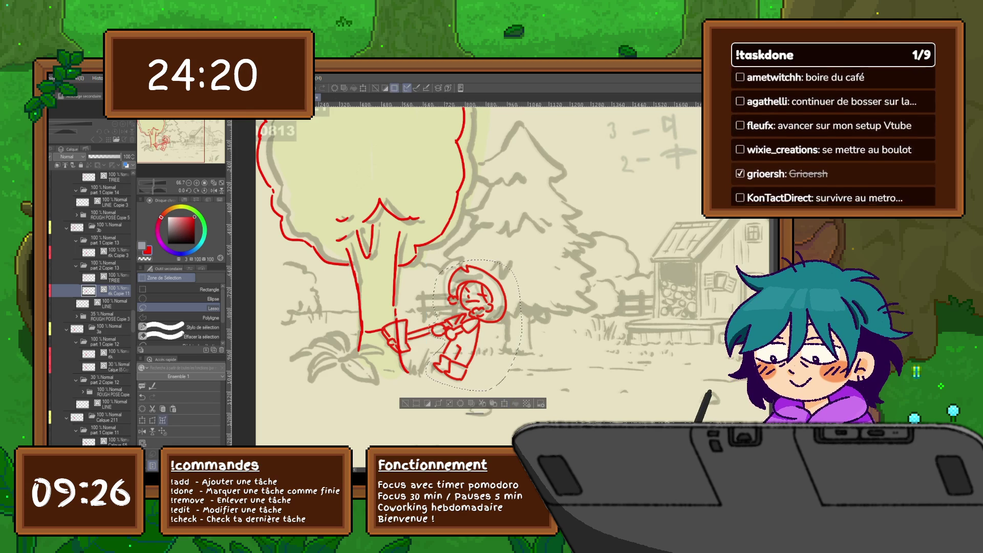
key("ctrl+t")
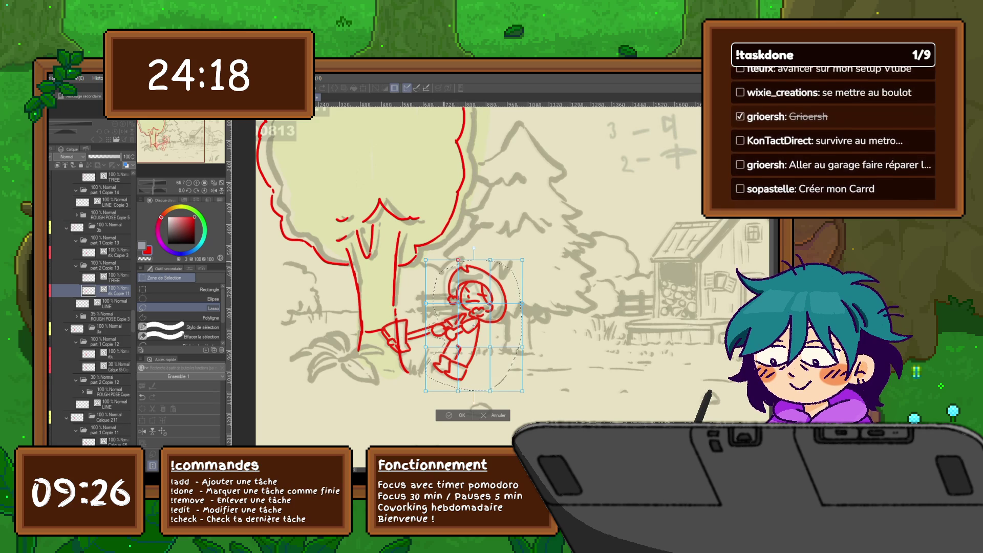
left_click_drag(425, 259, 418, 252)
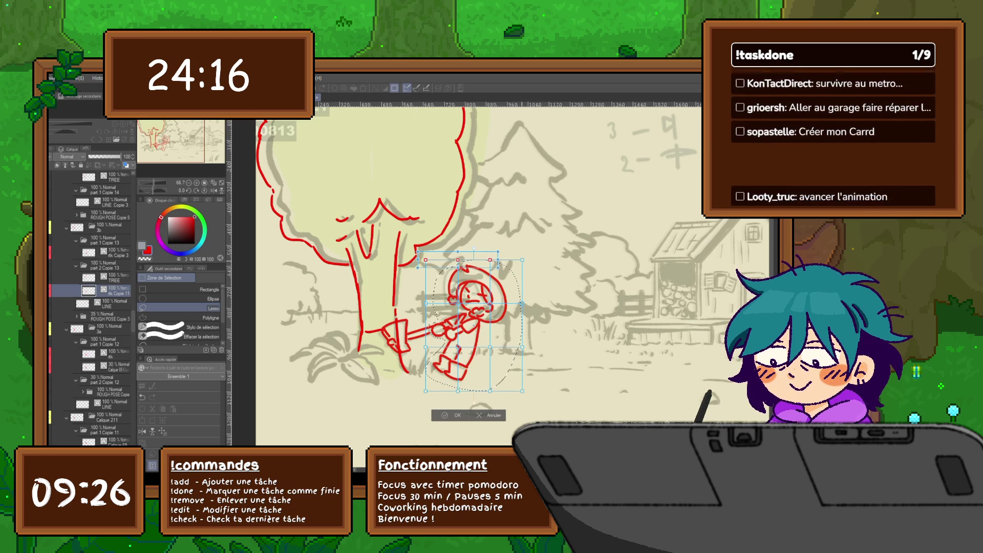
left_click_drag(498, 252, 530, 252)
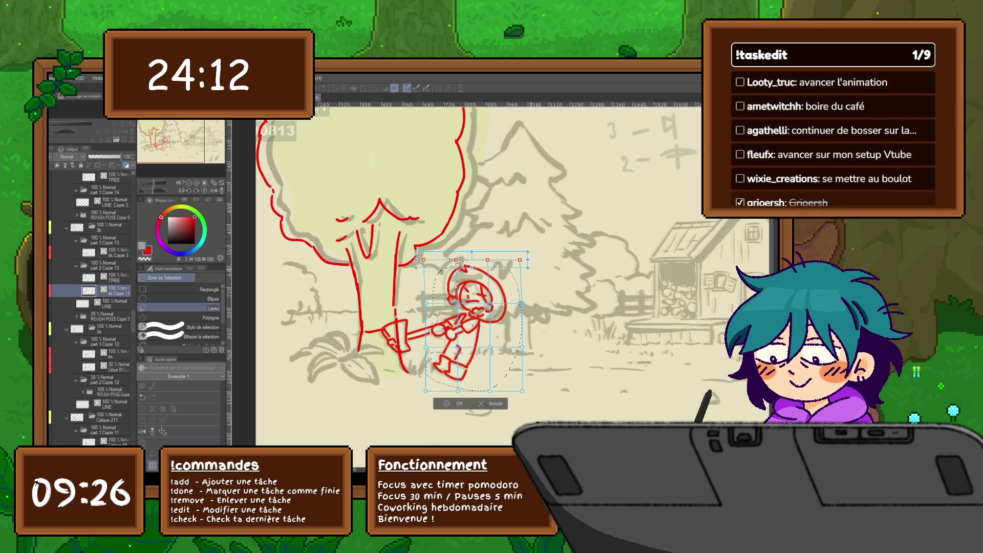
left_click_drag(528, 252, 527, 249)
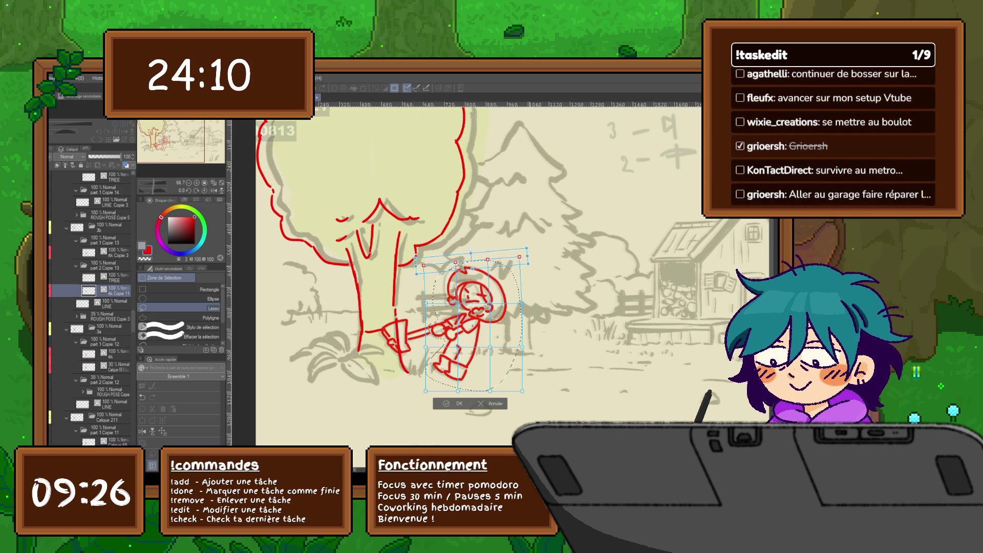
left_click_drag(526, 249, 530, 246)
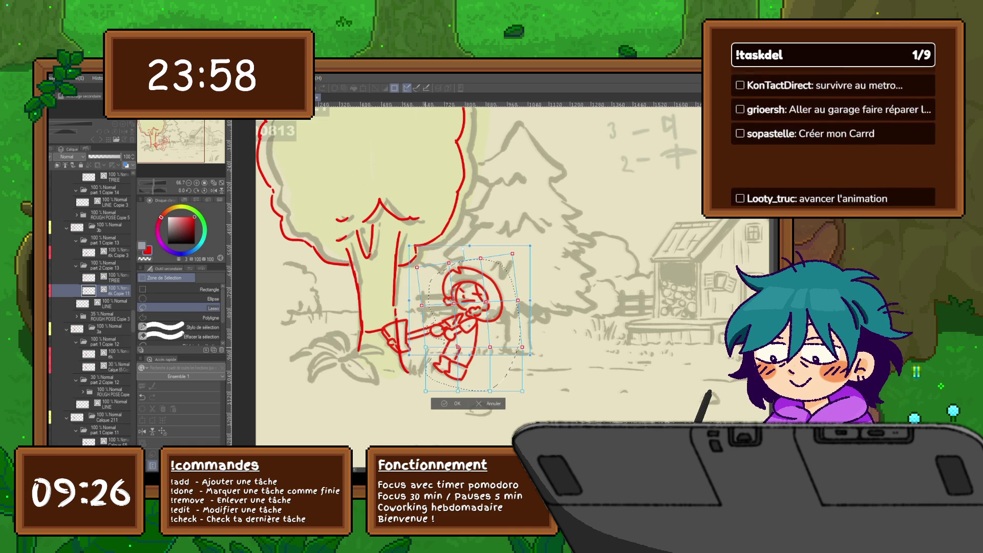
left_click_drag(469, 325, 468, 326)
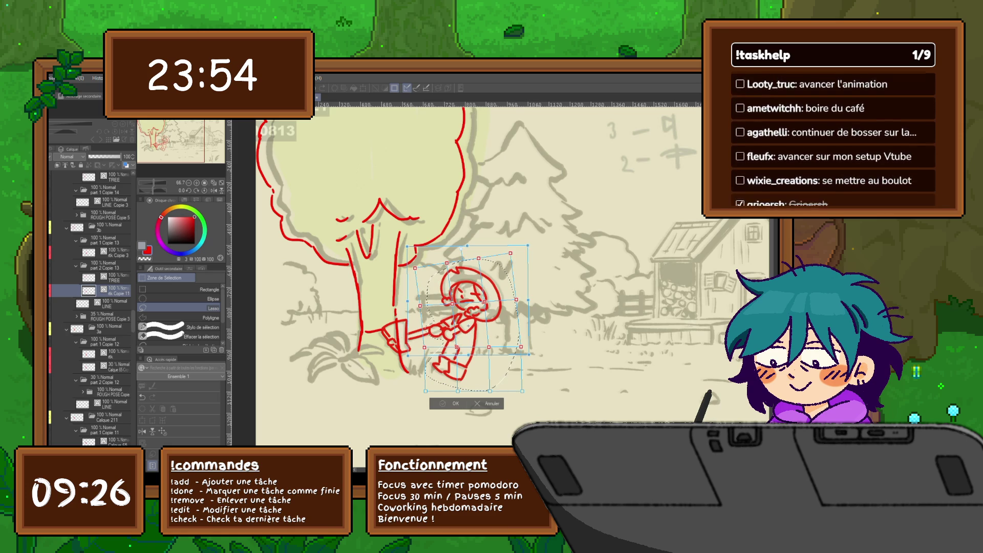
key("Return")
key("ctrl+Left")
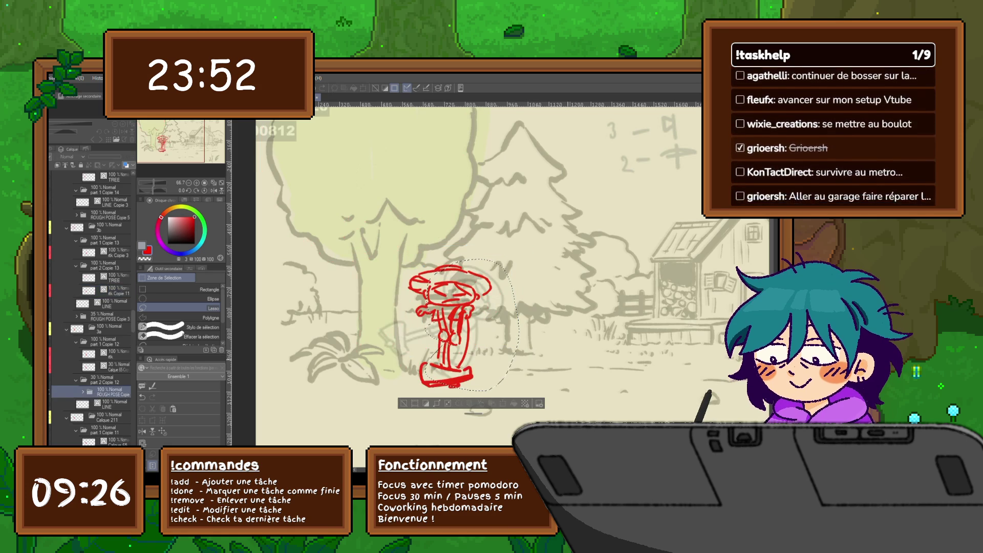
Step: Deselect the character and advance through the frames from 0815 to 00827
key("ctrl+Right")
key("ctrl+Right")
key("ctrl+Right")
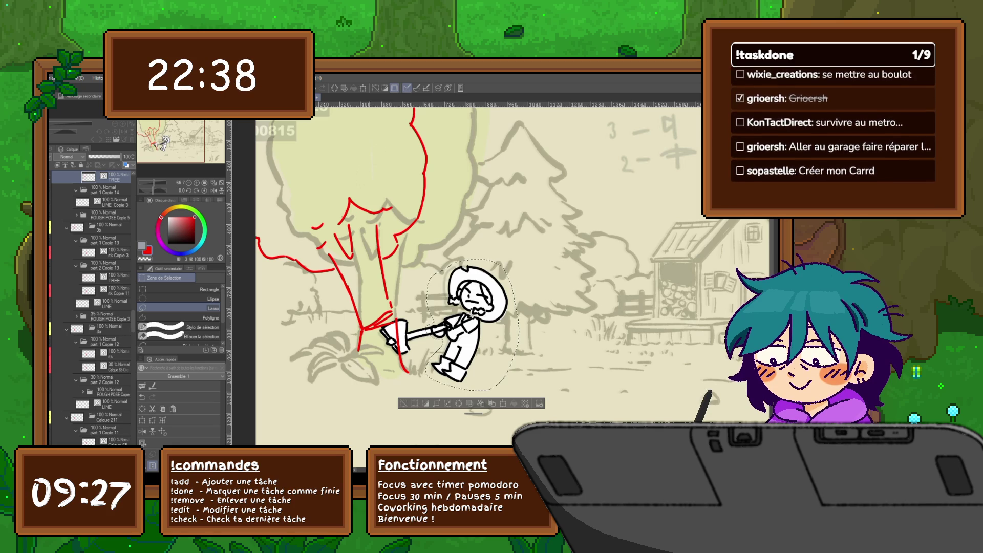
key("ctrl+d")
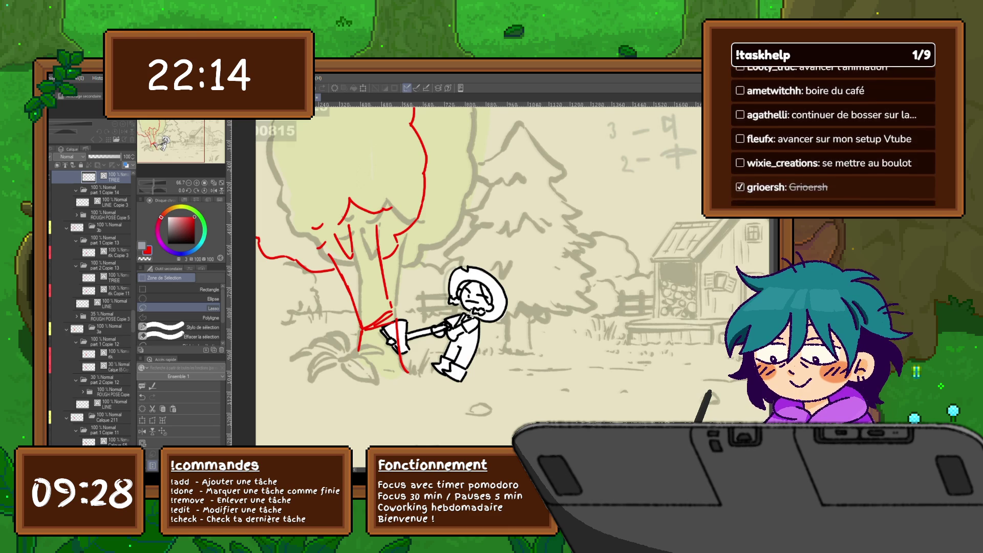
key("Right")
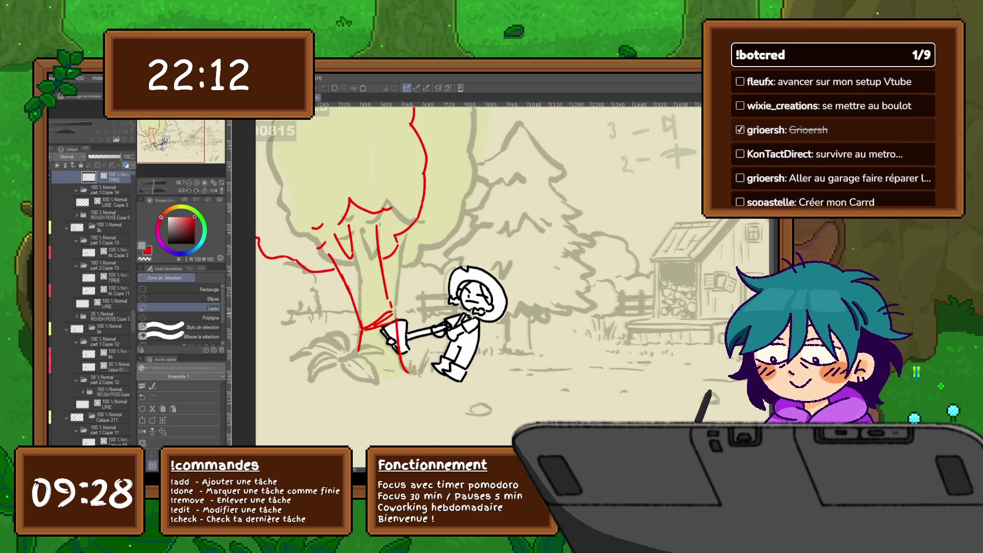
key("Right")
key("Right")
key("Right")
key("Right")
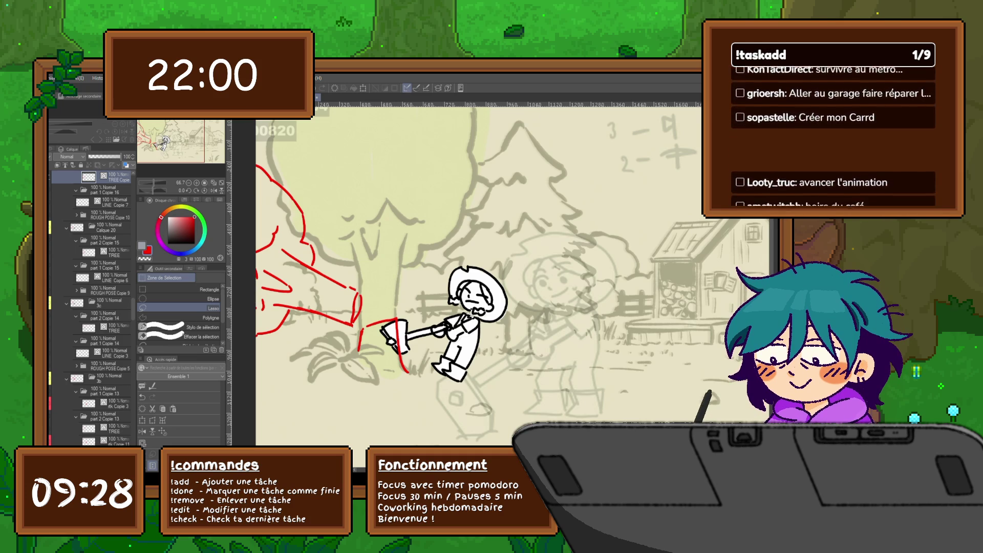
key("Right")
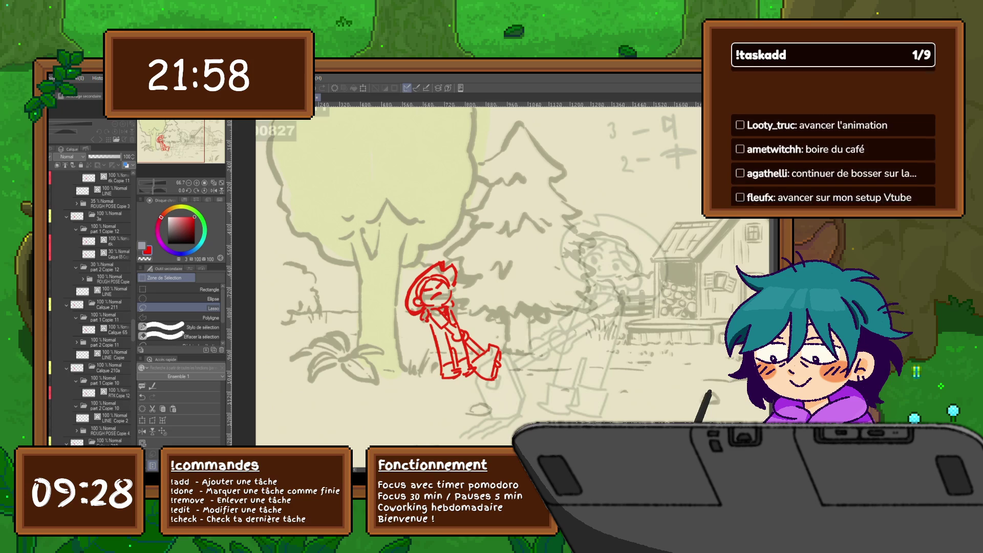
Step: Go to frame 0822 with the watering-can girl and zoom out to see the whole drawing
key("Right")
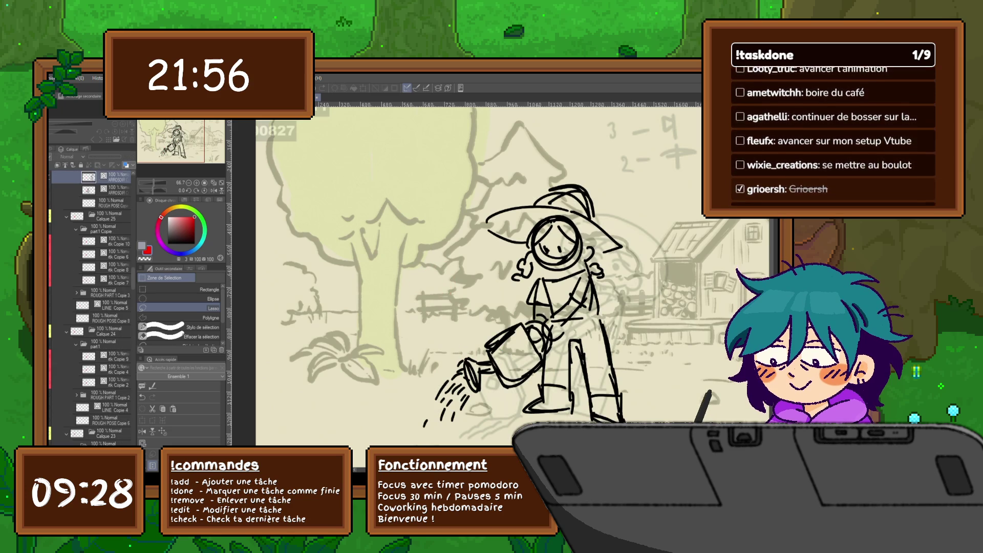
key("Left")
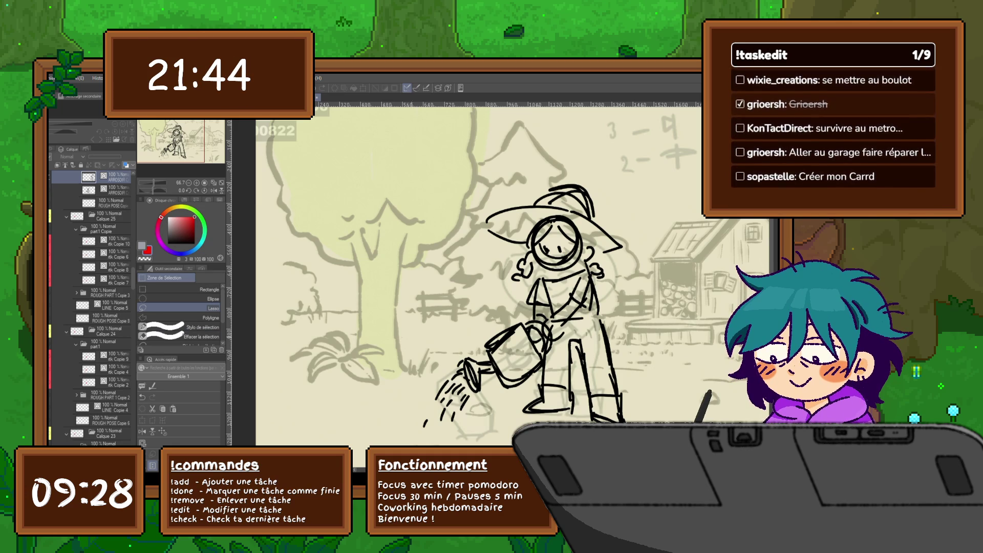
key("ctrl+minus")
scroll(512, 328, "right", 3)
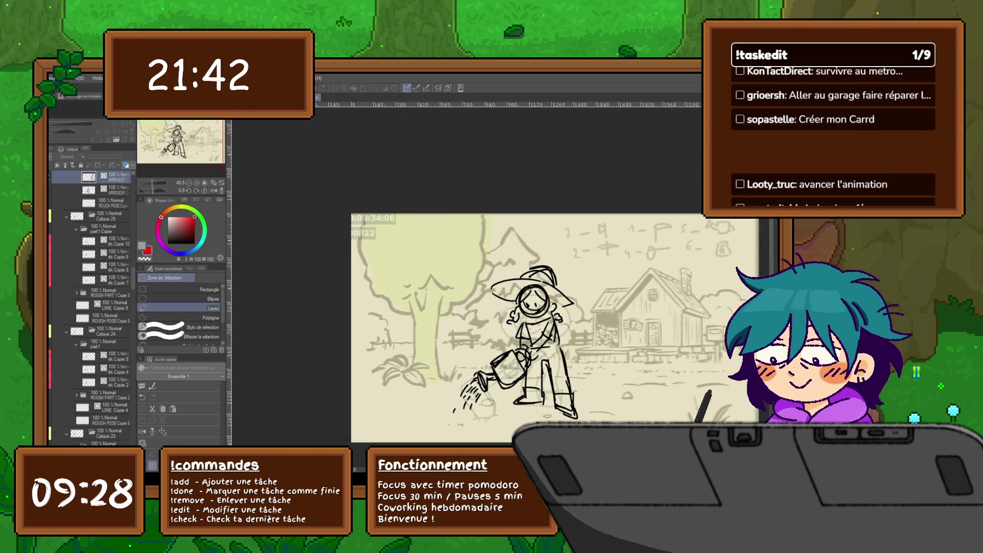
Step: Select the ROUGH folder and undo to bring back the second figure watering plants
scroll(461, 328, "down", 3)
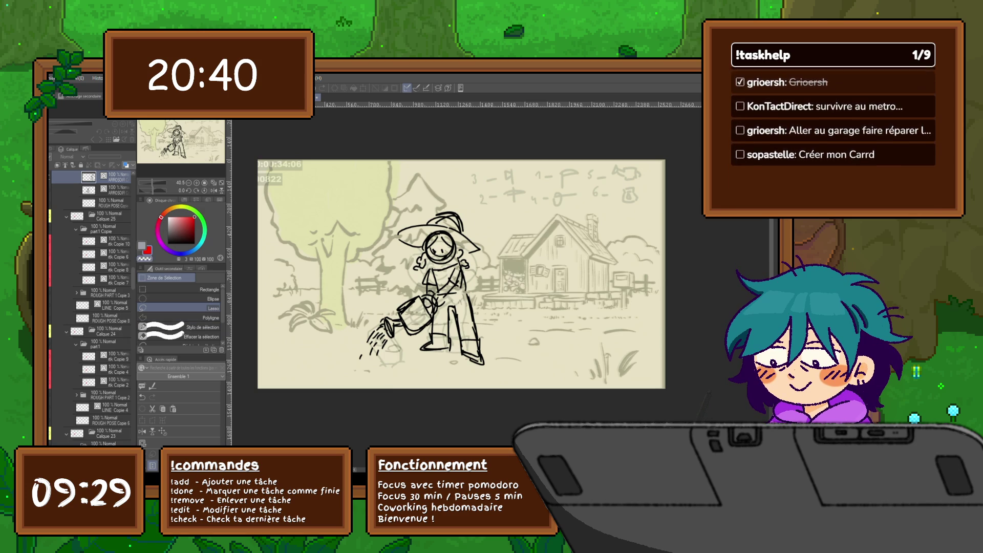
scroll(89, 307, "up", 1)
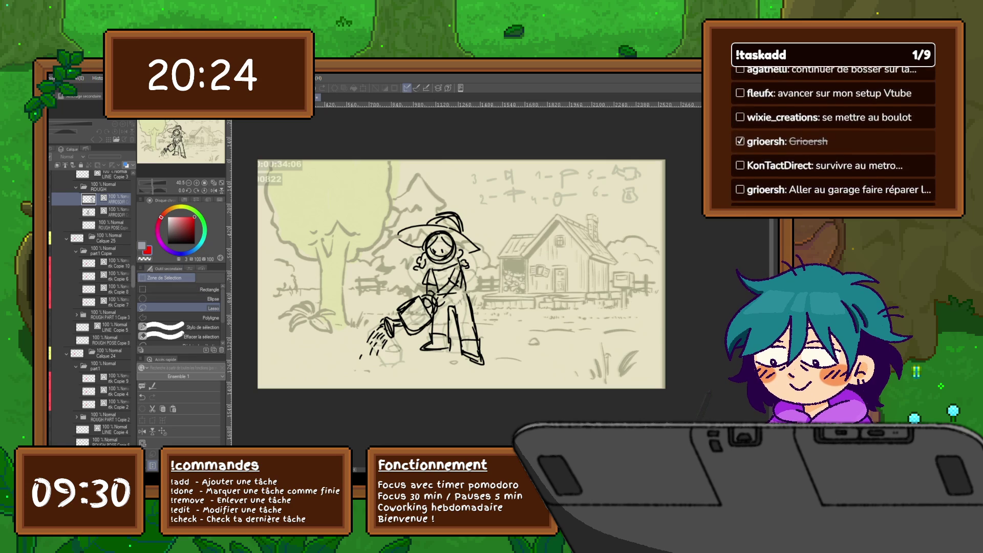
scroll(91, 307, "up", 3)
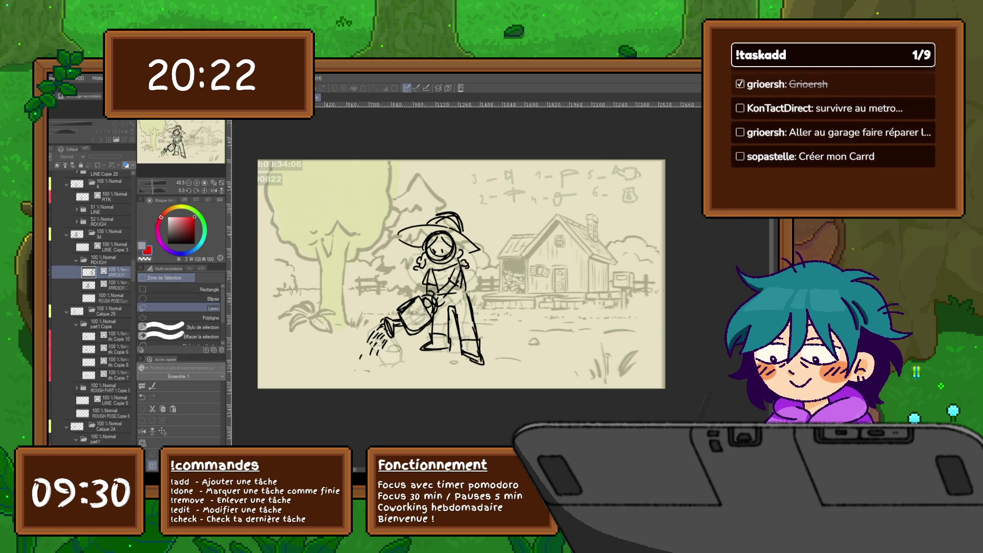
left_click(102, 259)
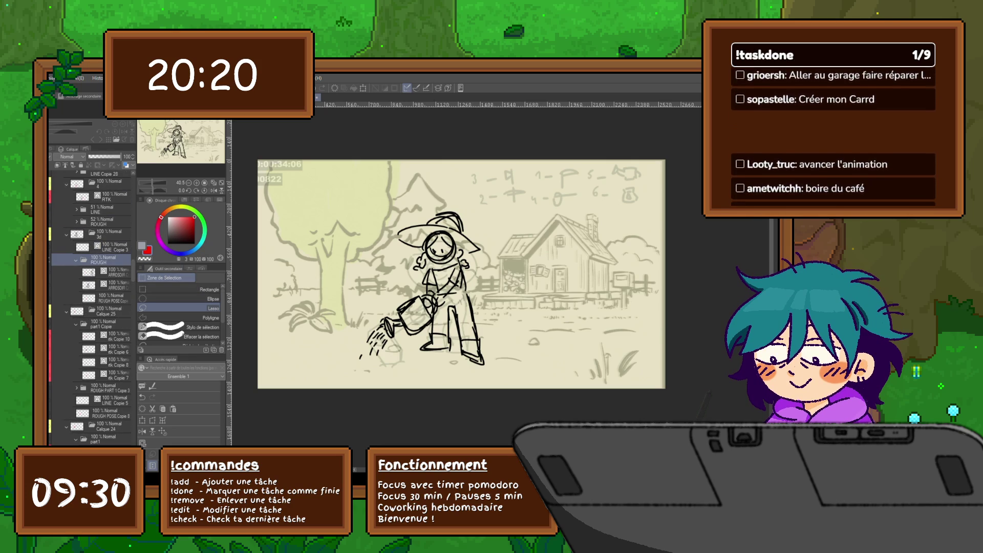
key("ctrl+z")
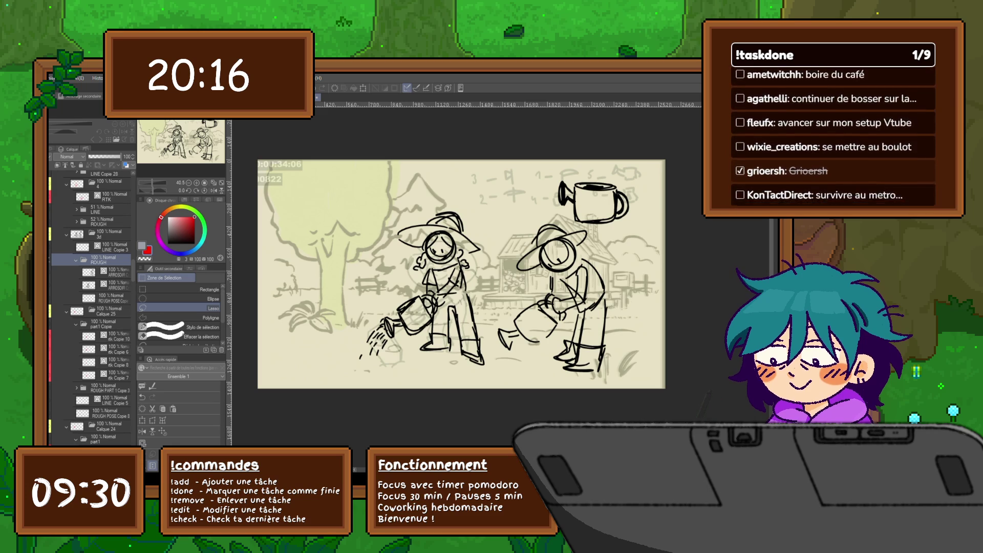
left_click(110, 247)
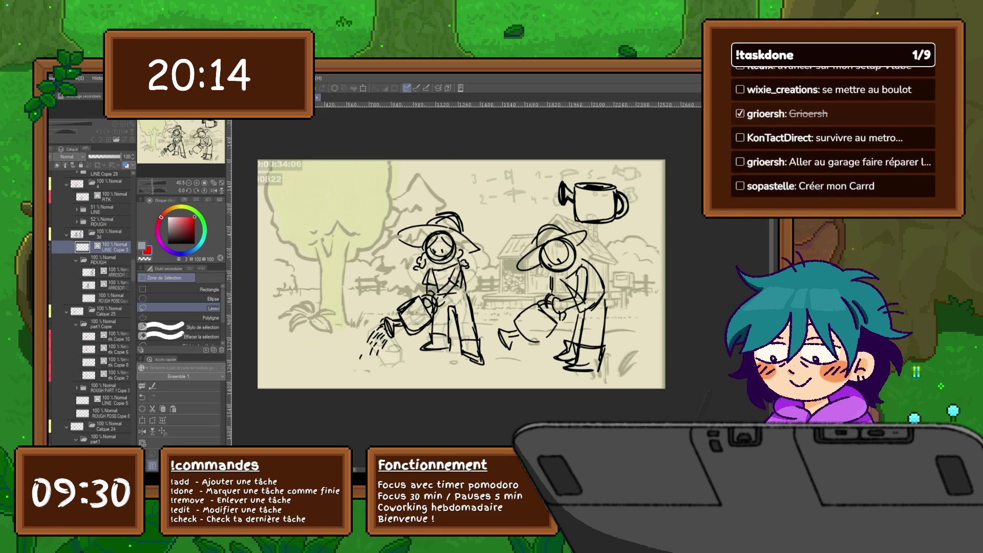
left_click(110, 272)
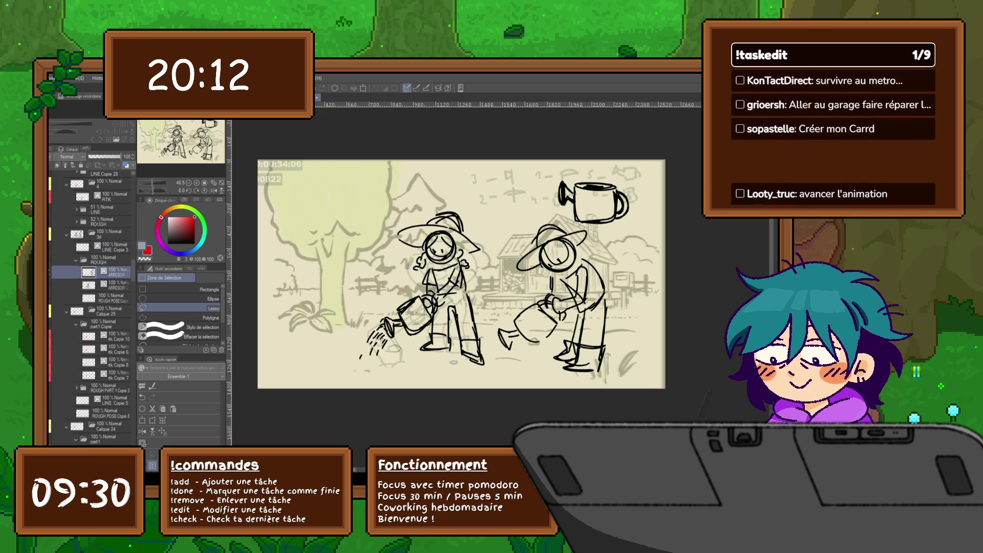
left_click(105, 260)
left_click(110, 272)
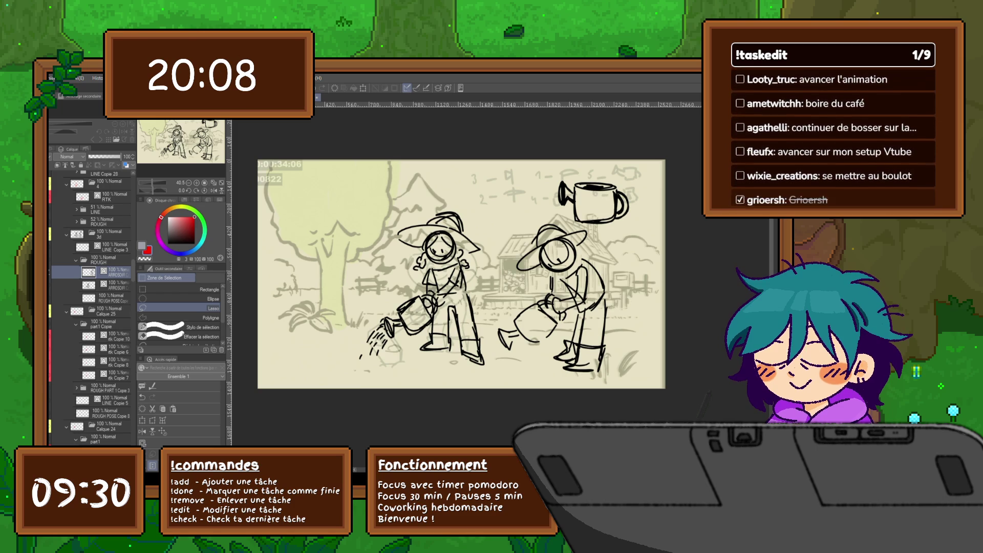
Step: Move ROUGH POSE Copy above the ARROSOIR layers and set up a black pen
left_click(110, 298)
left_click_drag(110, 298, 110, 272)
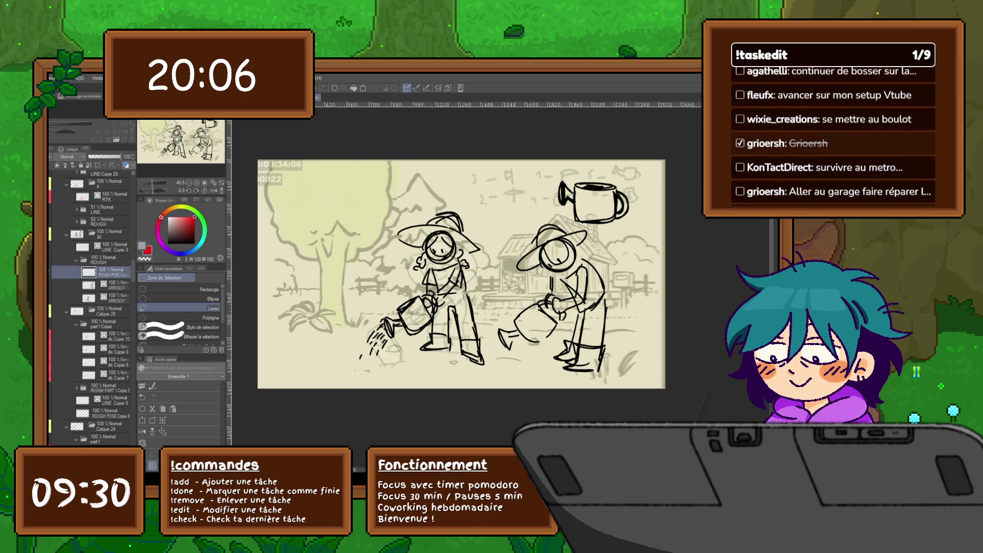
key("c")
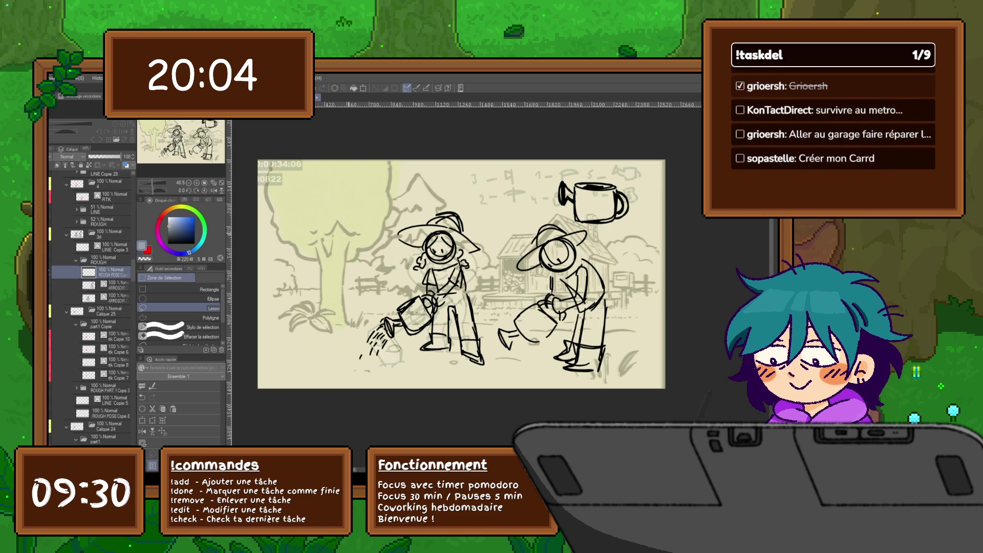
key("p")
mouse_move(344, 224)
left_mouse_down()
mouse_move(390, 270)
mouse_move(399, 252)
left_mouse_up()
key("ctrl+z")
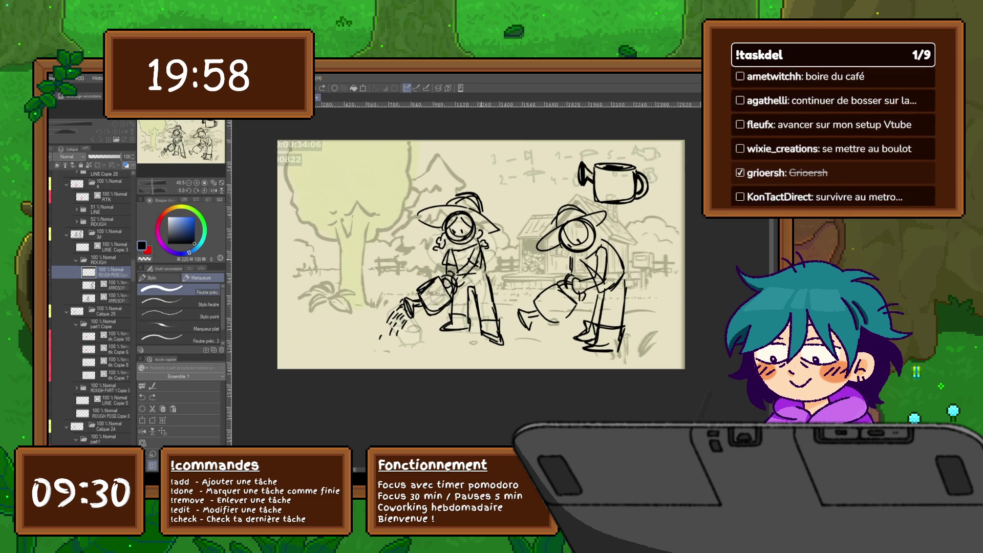
Step: Select the REFERENCES folder in the Layer palette and expand it to list its layers
scroll(91, 307, "up", 10)
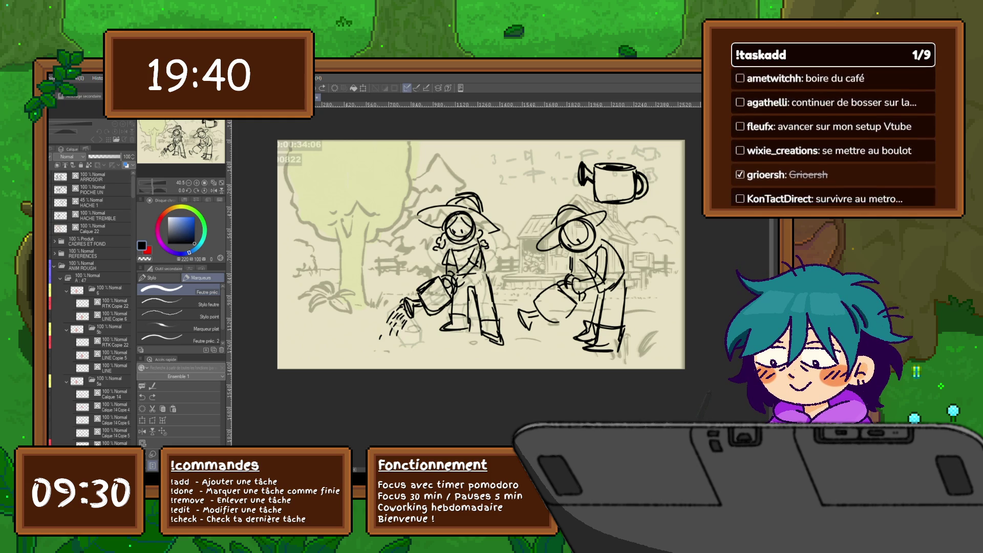
left_click(92, 254)
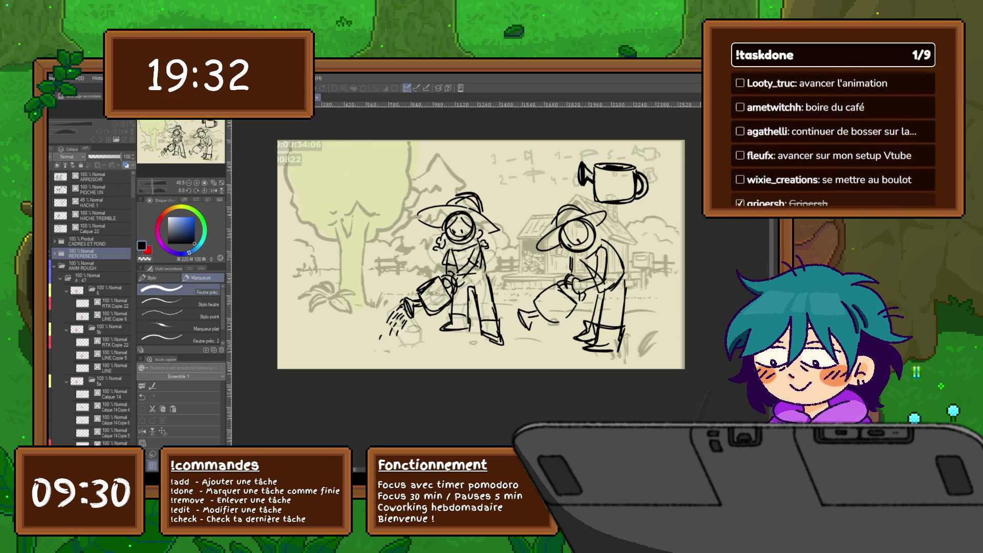
left_click(55, 253)
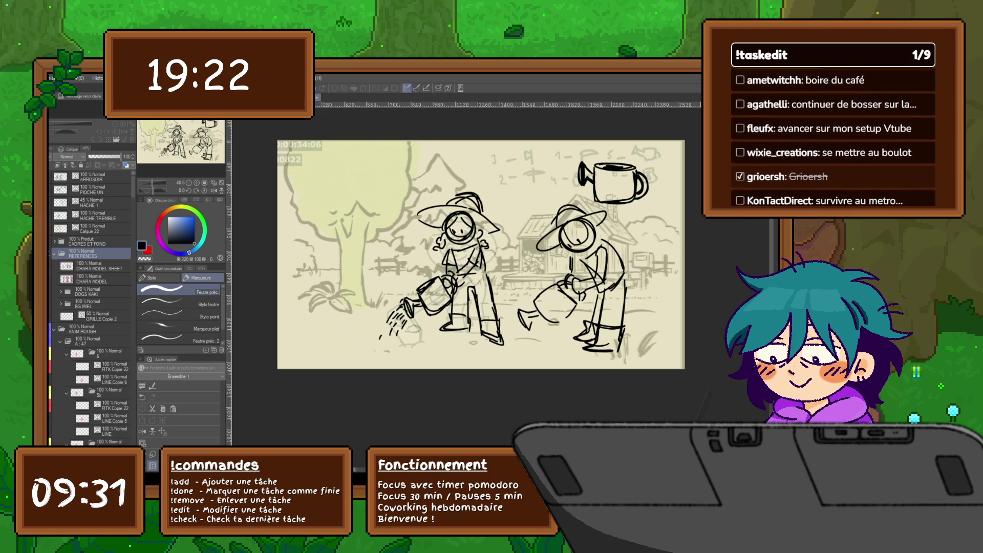
Step: Show the CHARA MODEL SHEET figures while keeping the large CHARA MODEL figures hidden
left_click(100, 266)
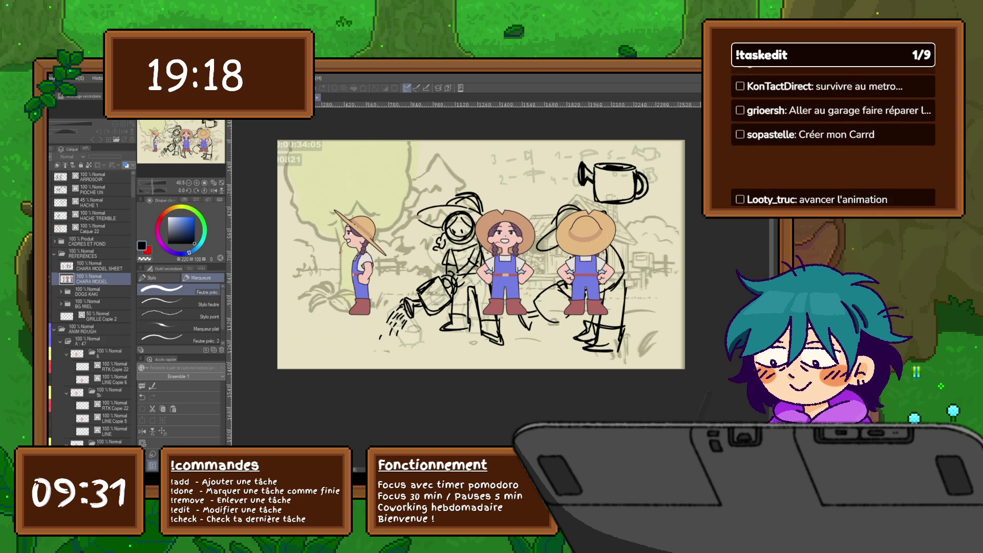
left_click(87, 292)
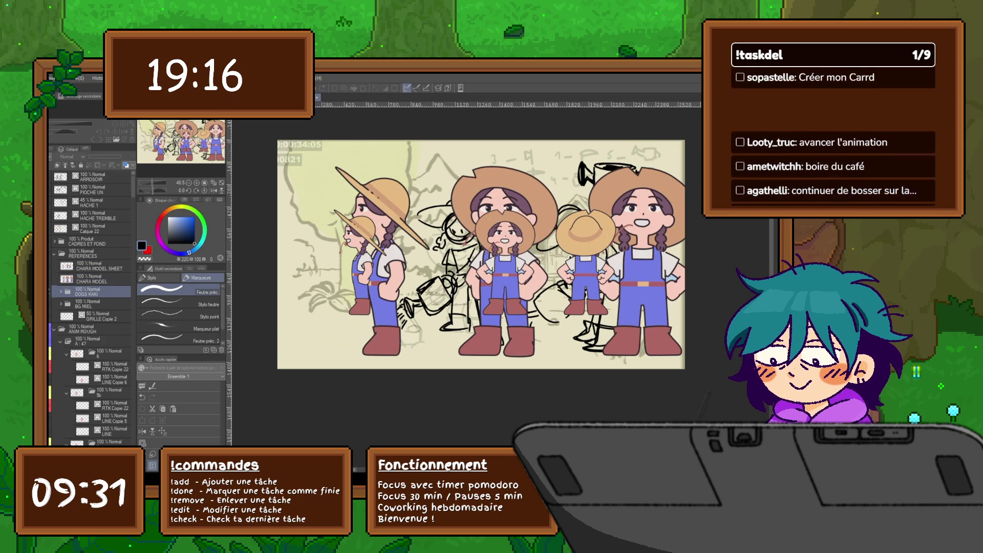
left_click(87, 304)
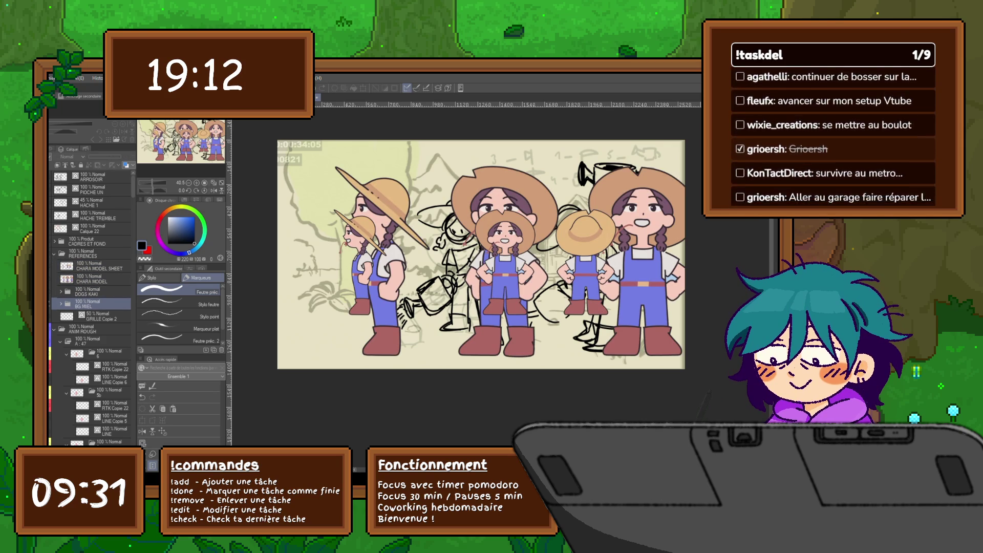
left_click(97, 316)
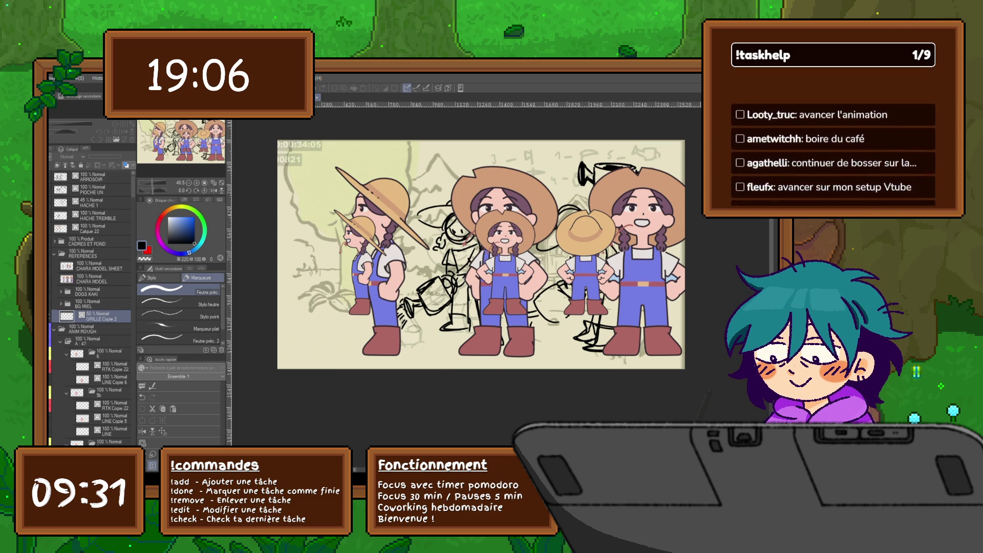
left_click(92, 304)
left_click(93, 291)
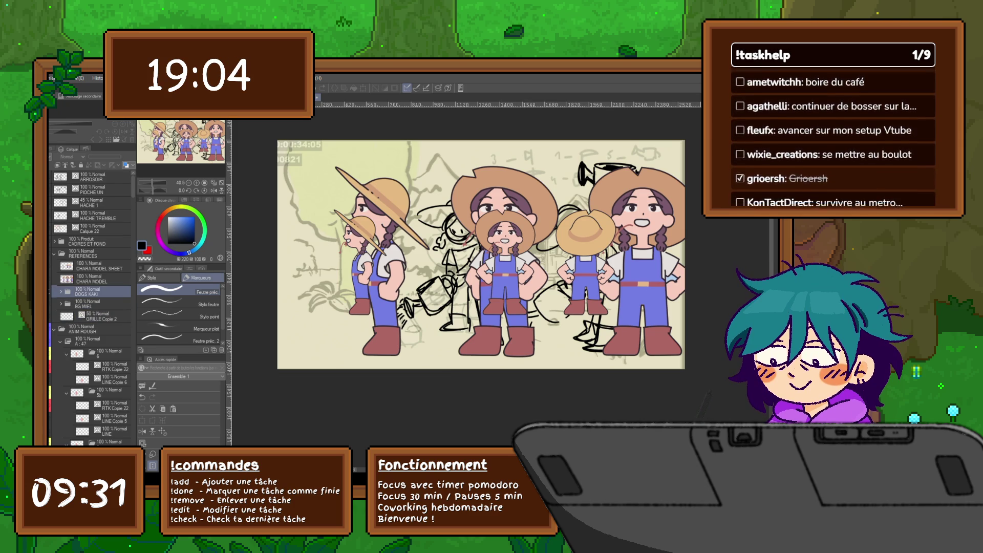
left_click(92, 279)
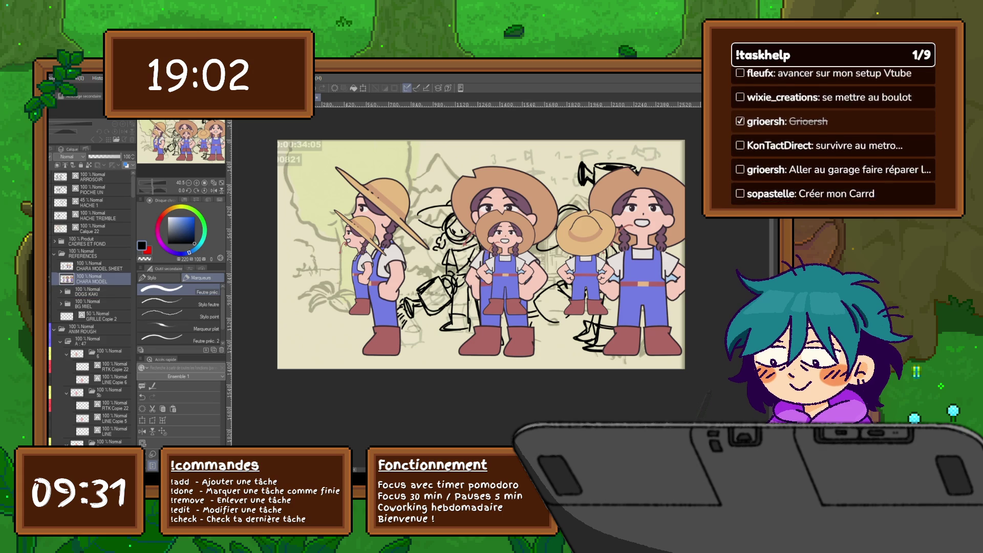
left_click(92, 265)
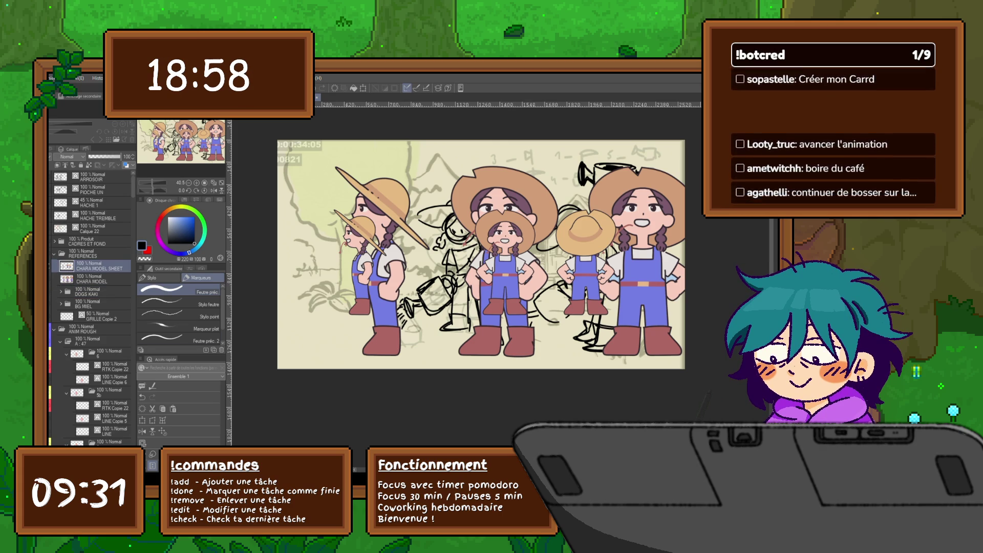
key("Delete")
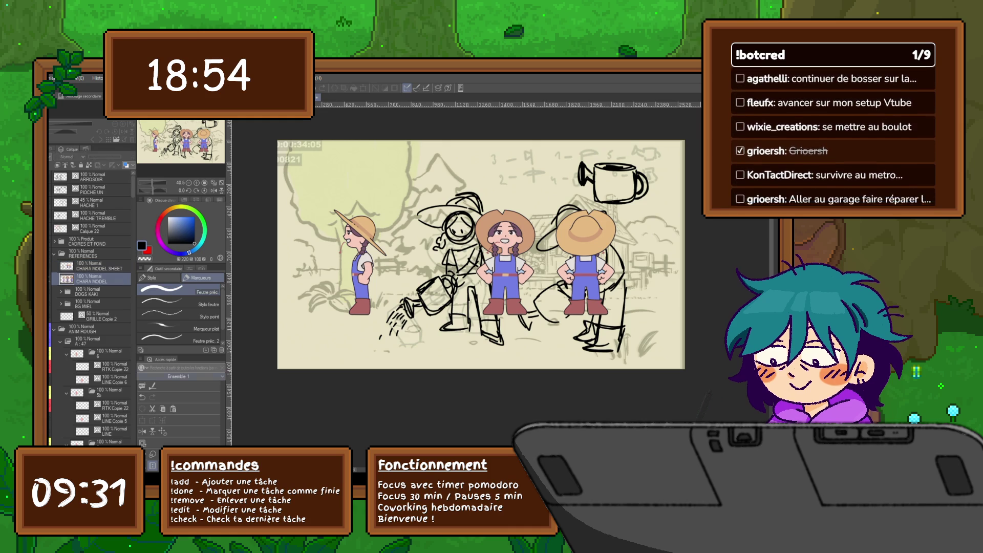
key("ctrl+t")
Step: Move the model-sheet figures up and right, then hide the small figures layer
left_click_drag(473, 261, 504, 197)
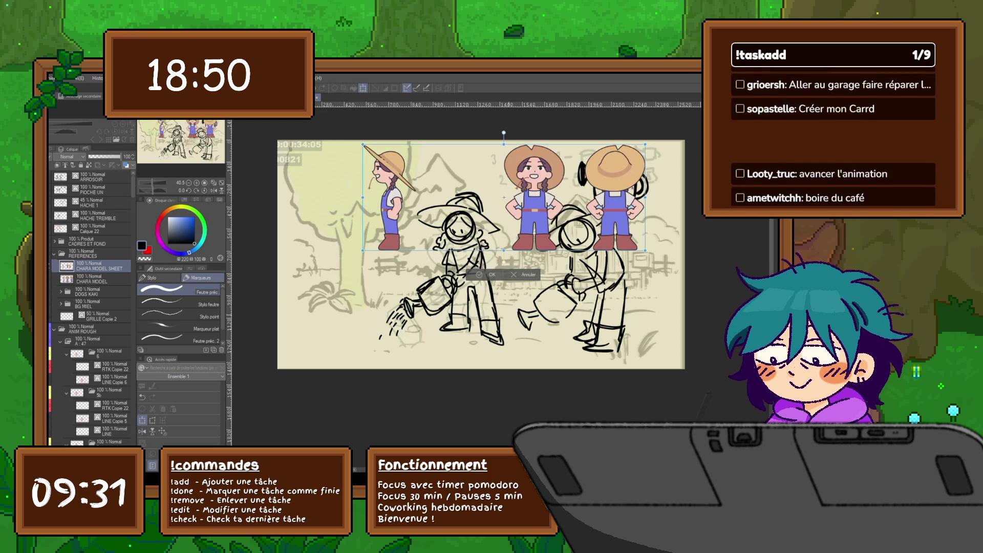
key("Return")
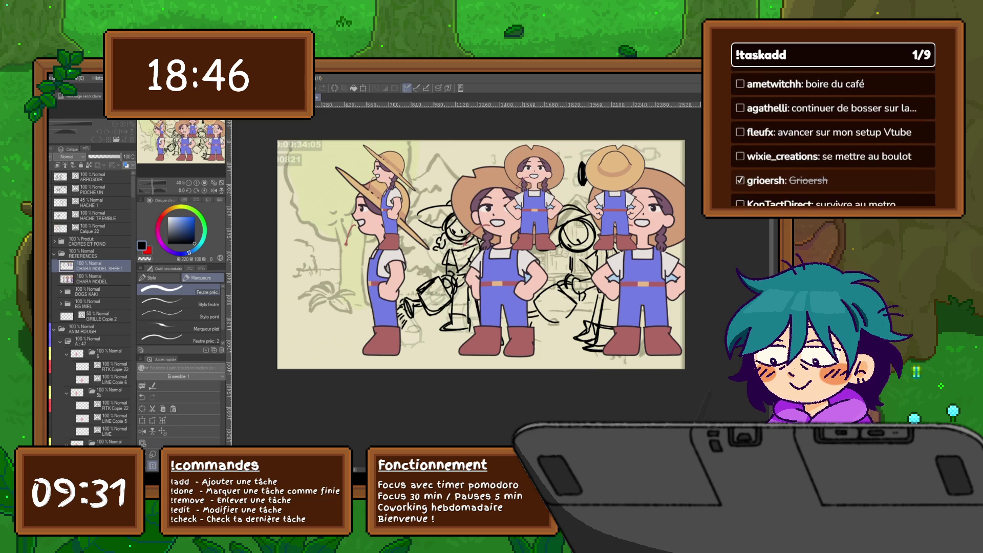
left_click(97, 278)
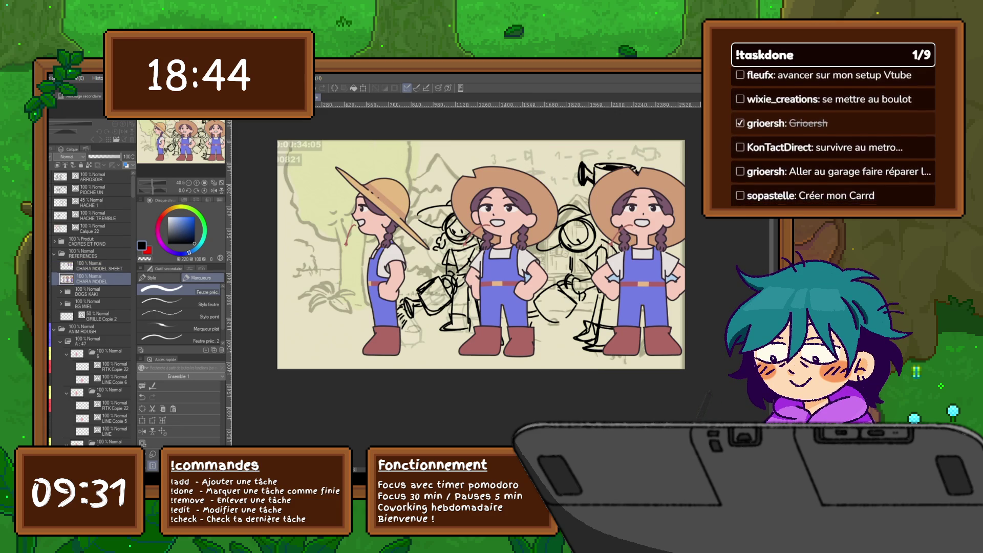
Step: Paste a copy of the character figures, shrunk to about half size, above the characters
key("ctrl+c")
key("ctrl+v")
key("ctrl+t")
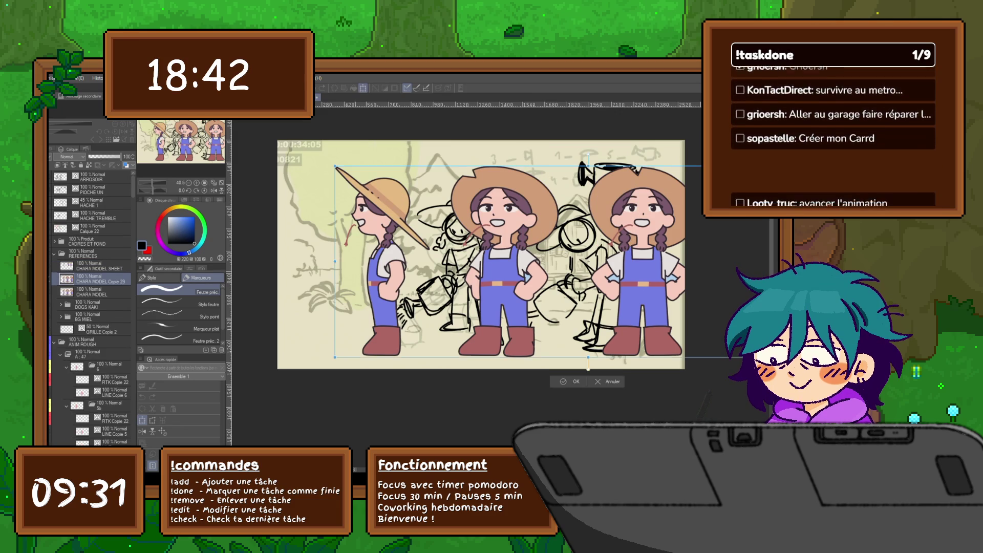
left_click_drag(335, 166, 584, 212)
left_click_drag(640, 261, 346, 198)
left_click_drag(415, 196, 551, 195)
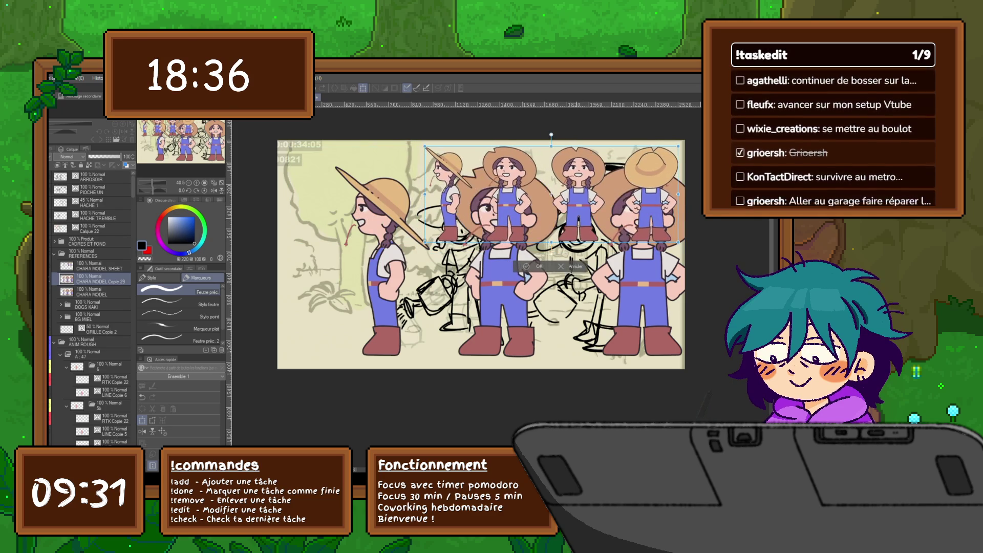
key("Return")
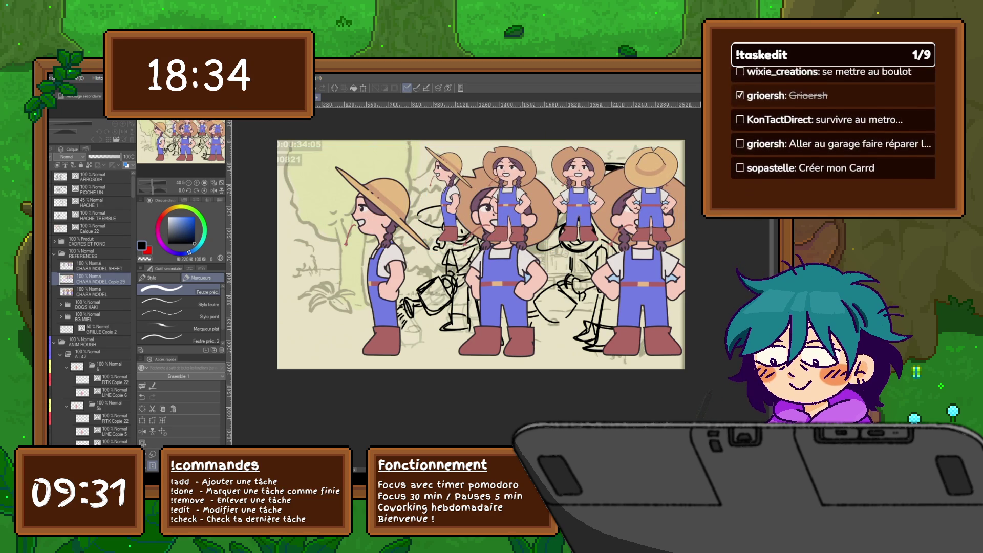
Step: Move the leftmost small figures to the top-left corner and hide the large coloured figures
key("m")
mouse_move(544, 157)
left_mouse_down()
mouse_move(541, 212)
mouse_move(425, 271)
mouse_move(449, 129)
mouse_move(537, 144)
left_mouse_up()
key("ctrl+t")
left_click_drag(352, 208, 328, 203)
key("Return")
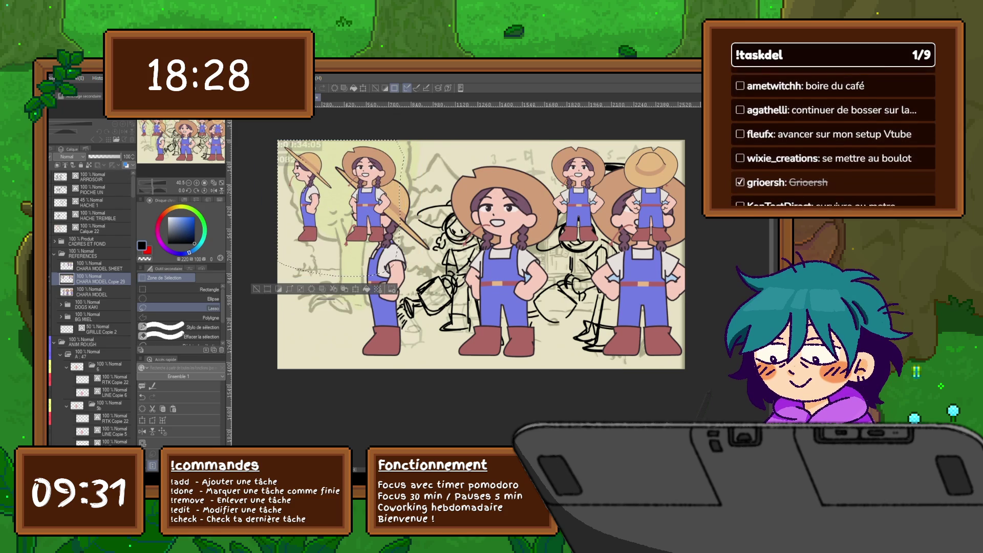
key("ctrl+d")
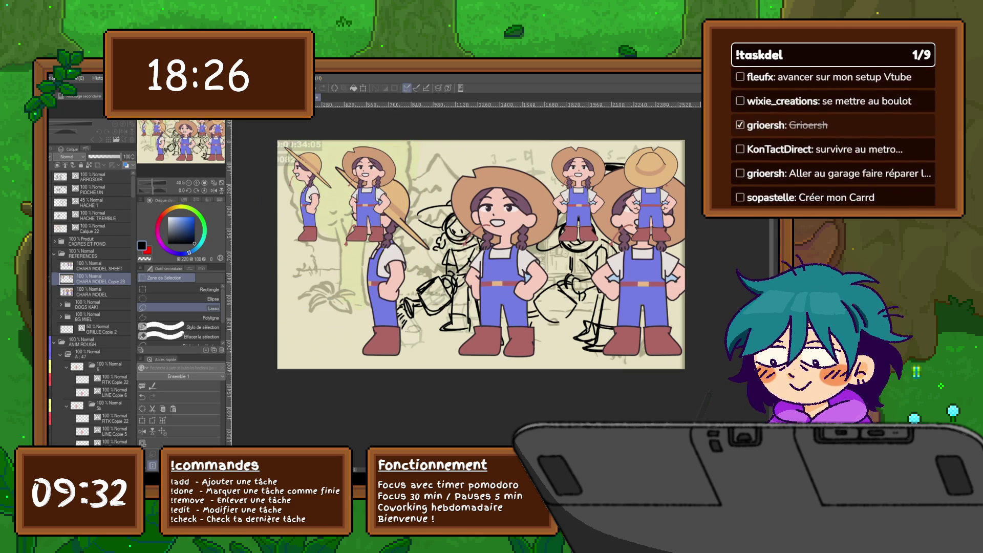
key("Delete")
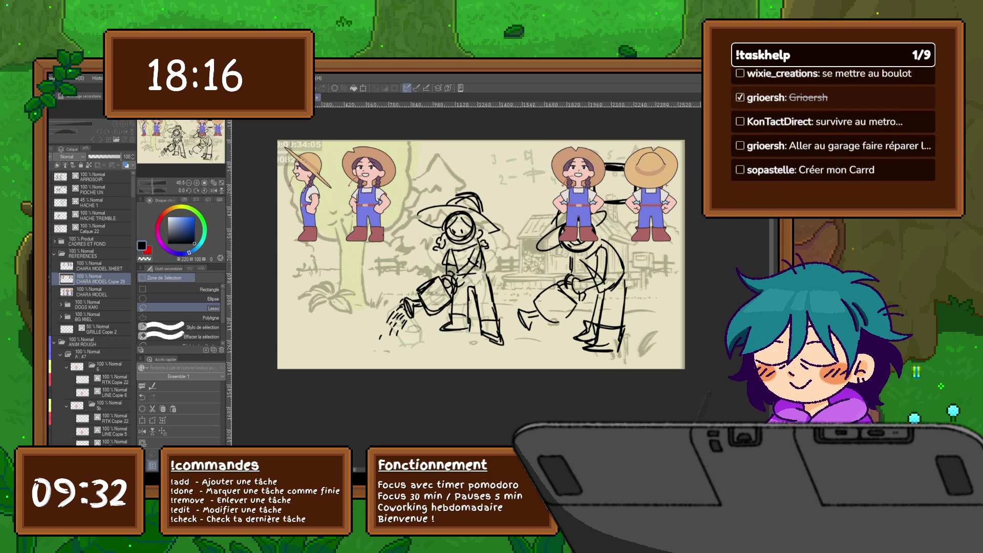
Step: Expand DOGS KAKI and make the dogz3 Copie 2 dog reference sheet visible
left_click(60, 304)
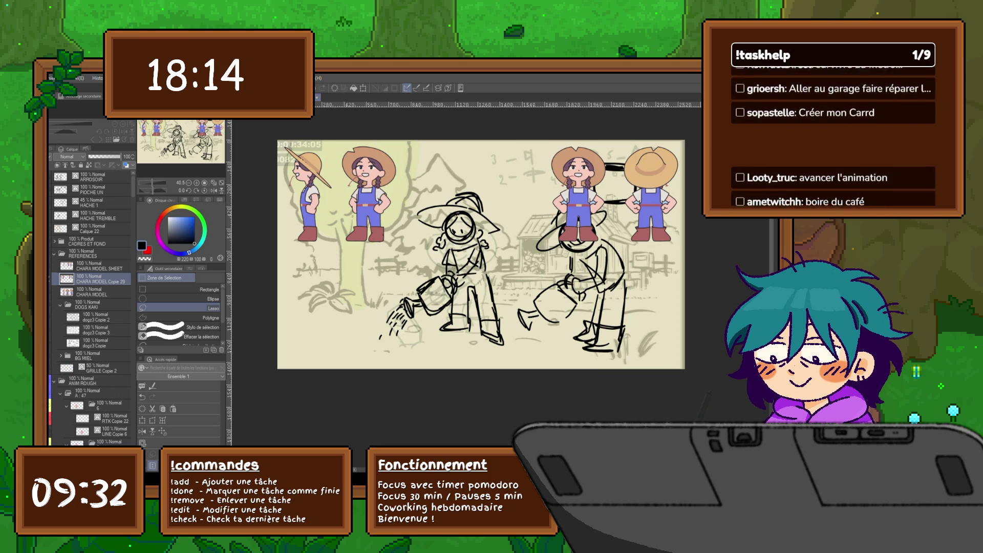
left_click(98, 317)
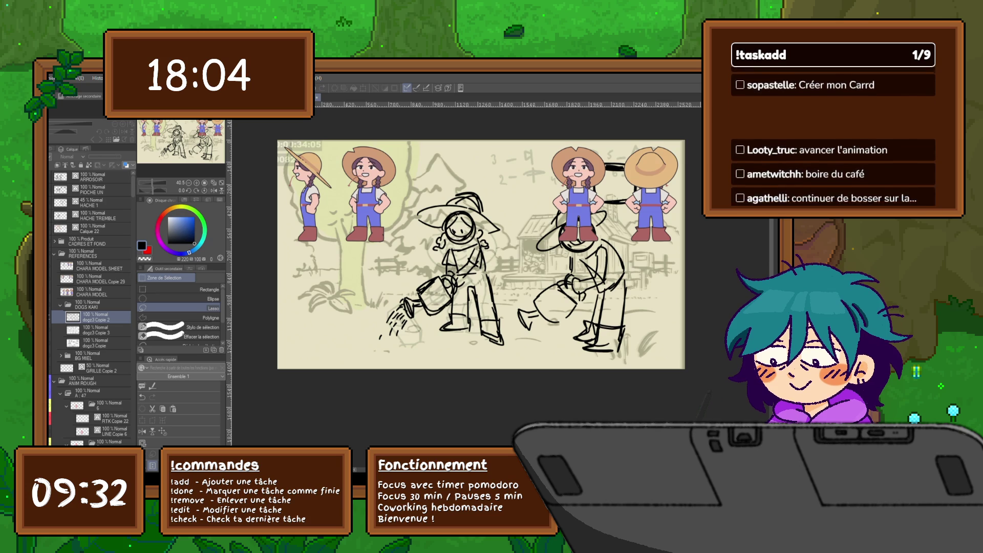
left_click(87, 305)
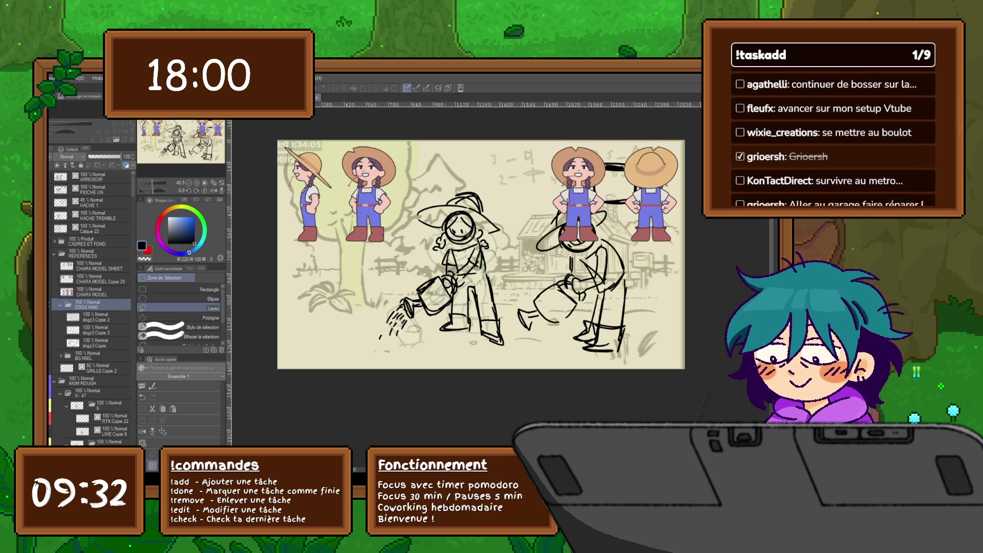
left_click(94, 317)
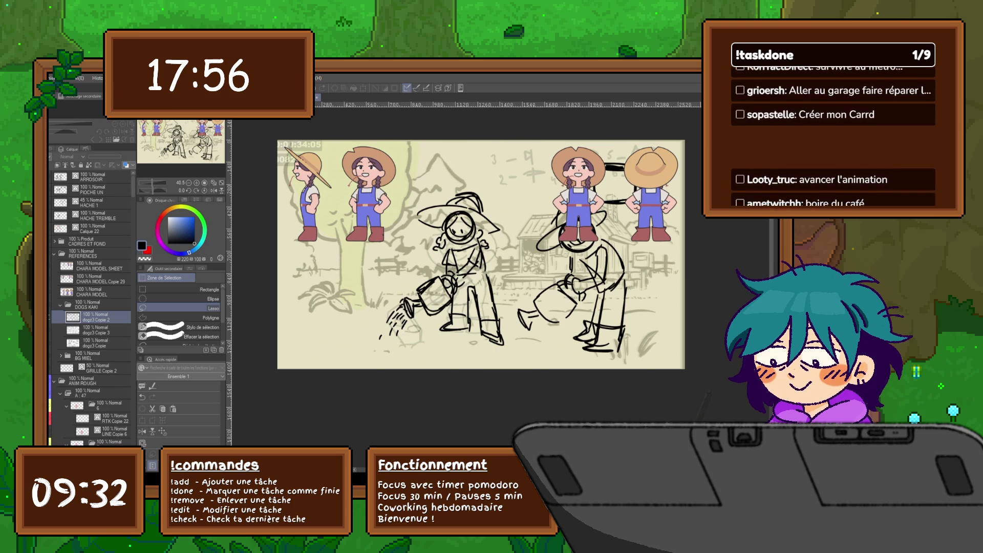
left_click(95, 329)
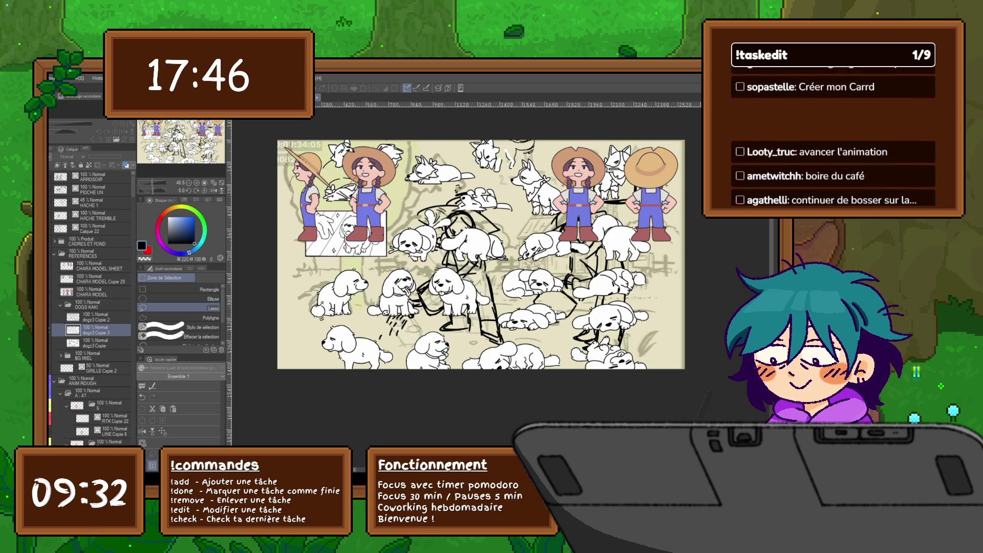
Step: Copy the sleeping dog from the dogz3 Copie 2 sheet onto its own new layer
left_click(94, 343)
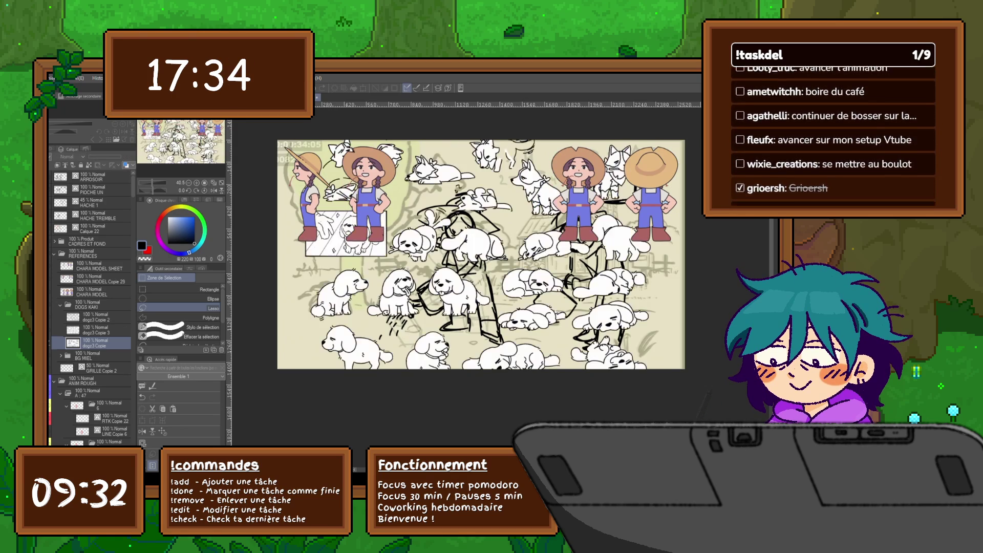
left_click(95, 317)
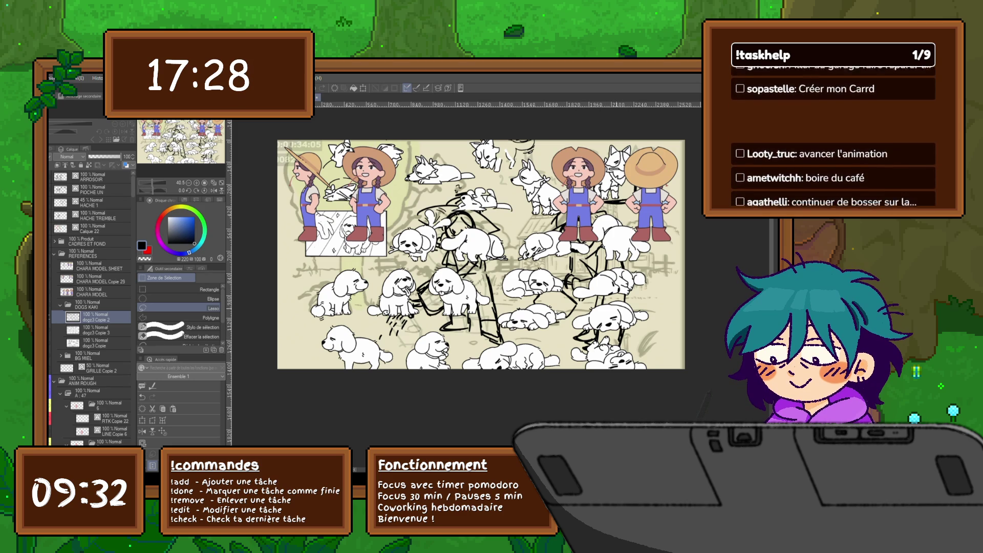
mouse_move(574, 320)
left_mouse_down()
mouse_move(544, 301)
mouse_move(501, 307)
mouse_move(528, 338)
mouse_move(561, 327)
left_mouse_up()
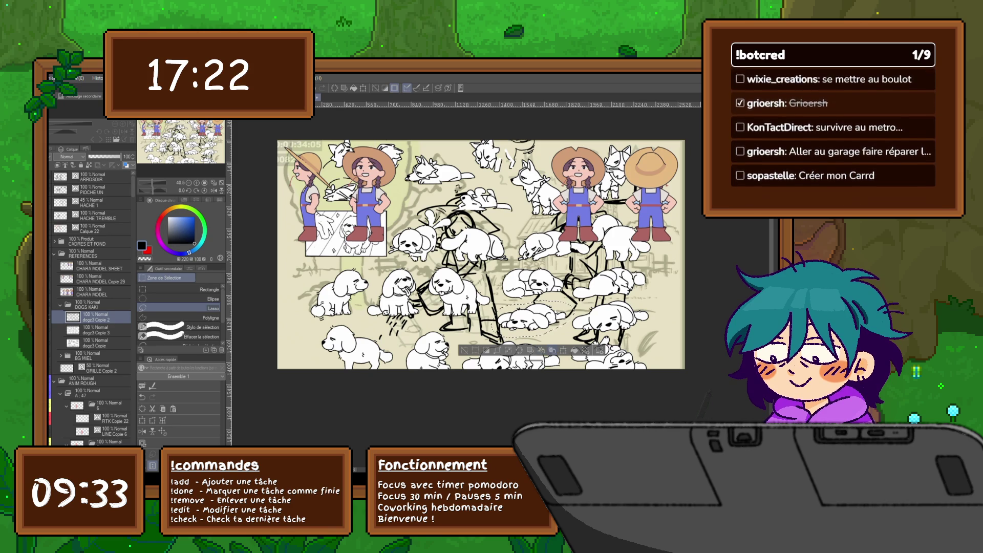
key("ctrl+c")
key("ctrl+v")
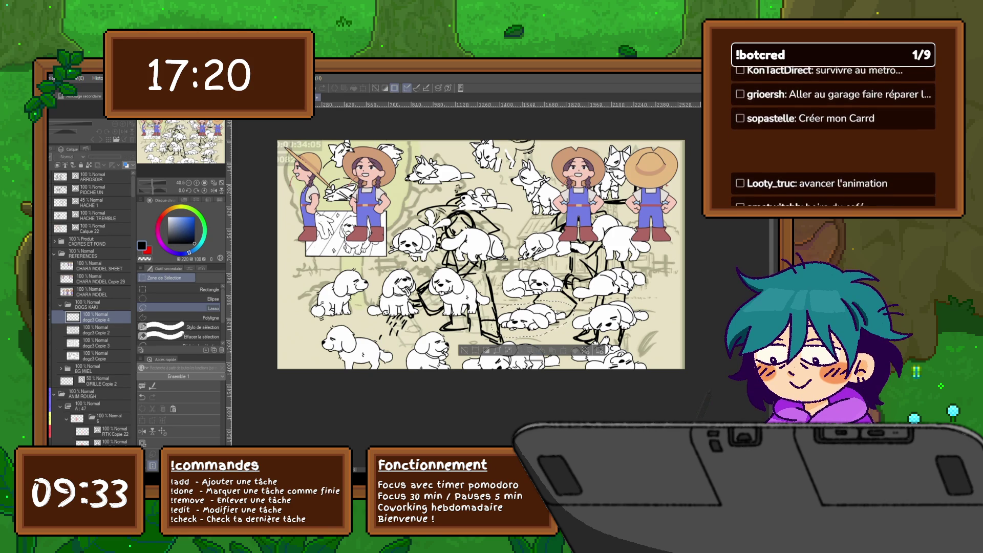
Step: Return to the dogz3 Copie 2 sheet, clear the selection, and free-transform it
left_click(95, 329)
key("ctrl+d")
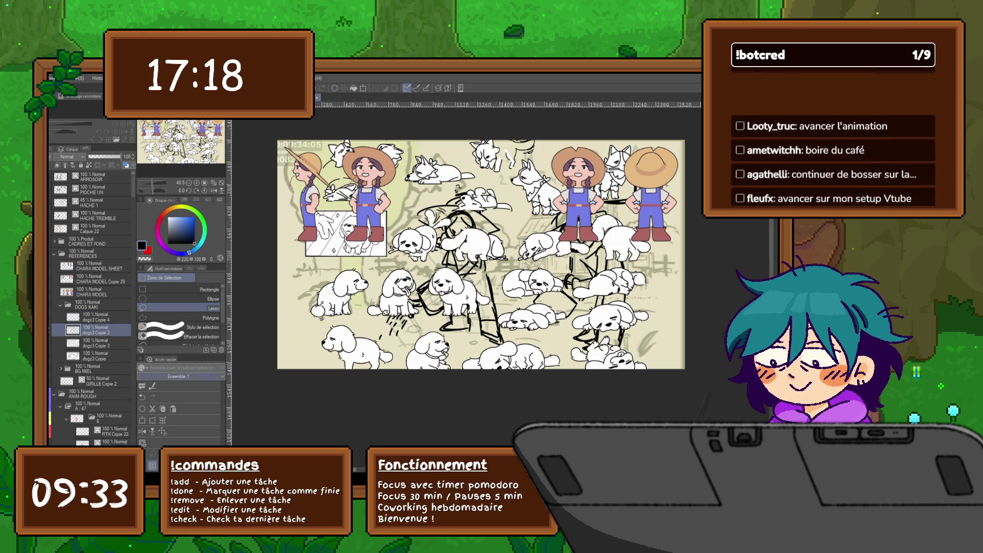
key("ctrl+t")
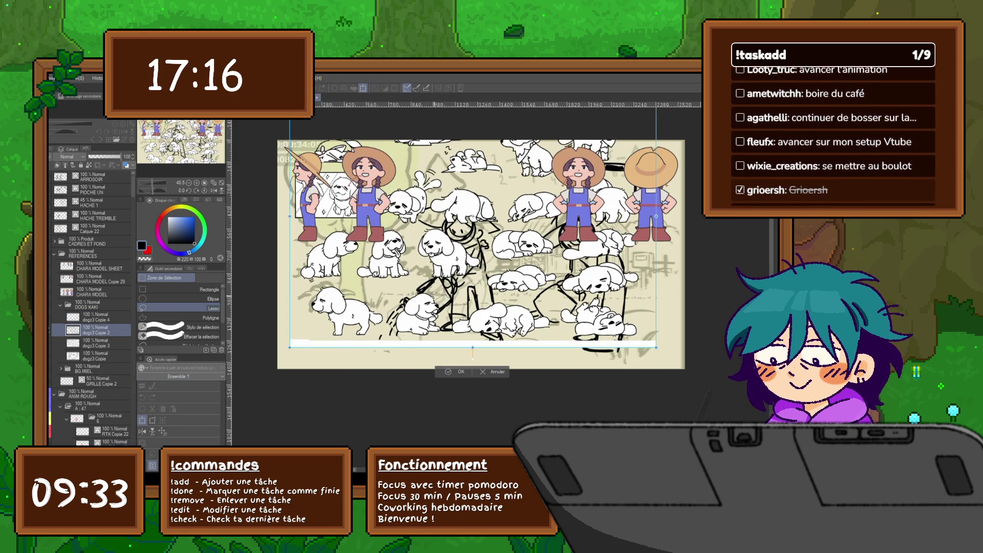
Step: Nudge the dog sheet down-left and copy another dog onto its own layer
left_click_drag(472, 217, 410, 217)
key("Return")
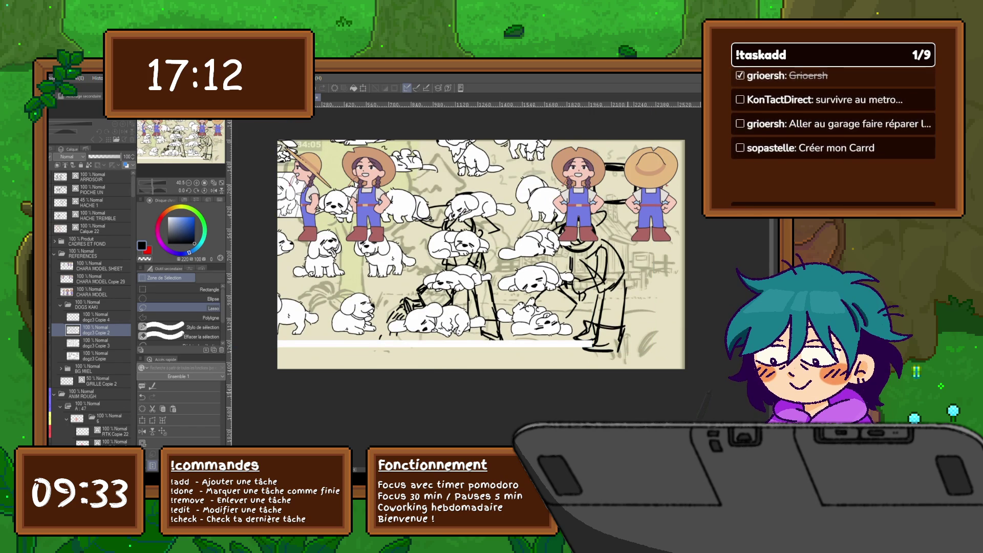
mouse_move(563, 313)
left_mouse_down()
mouse_move(541, 296)
mouse_move(507, 297)
mouse_move(495, 336)
mouse_move(517, 338)
mouse_move(576, 315)
left_mouse_up()
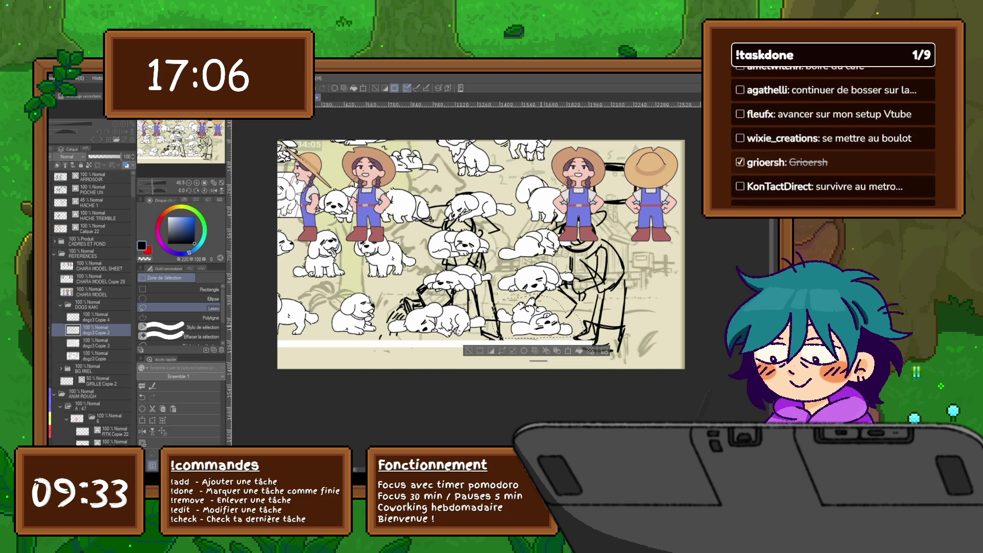
key("ctrl+c")
key("ctrl+v")
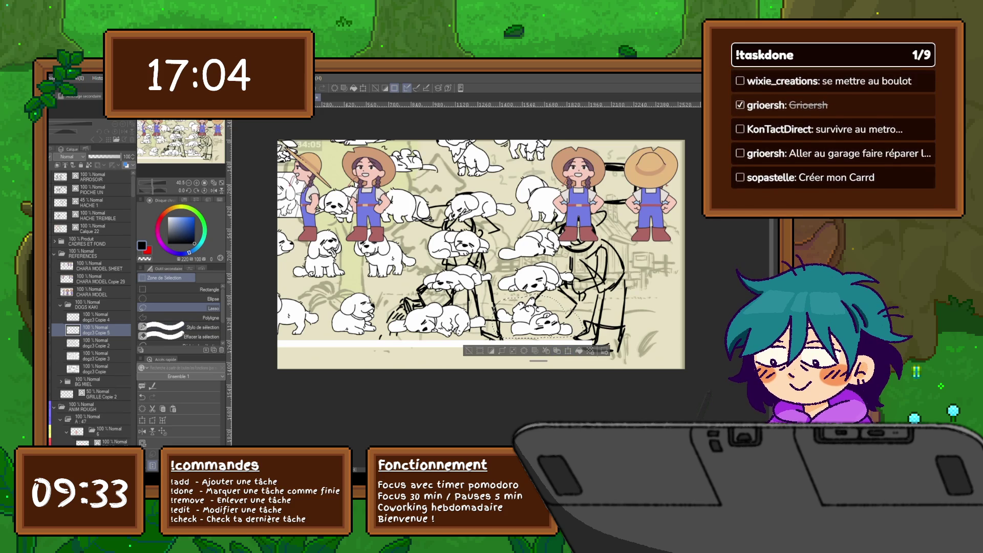
left_click(95, 342)
key("ctrl+d")
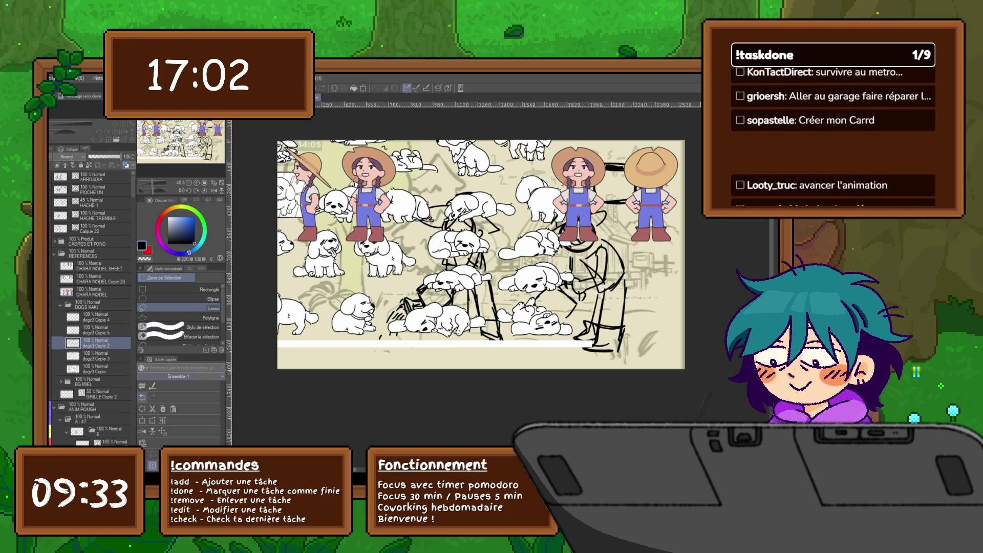
Step: Shift the dog sheet left, copy the central sleeping dog to a new layer, and hide the sheet
key("ctrl+t")
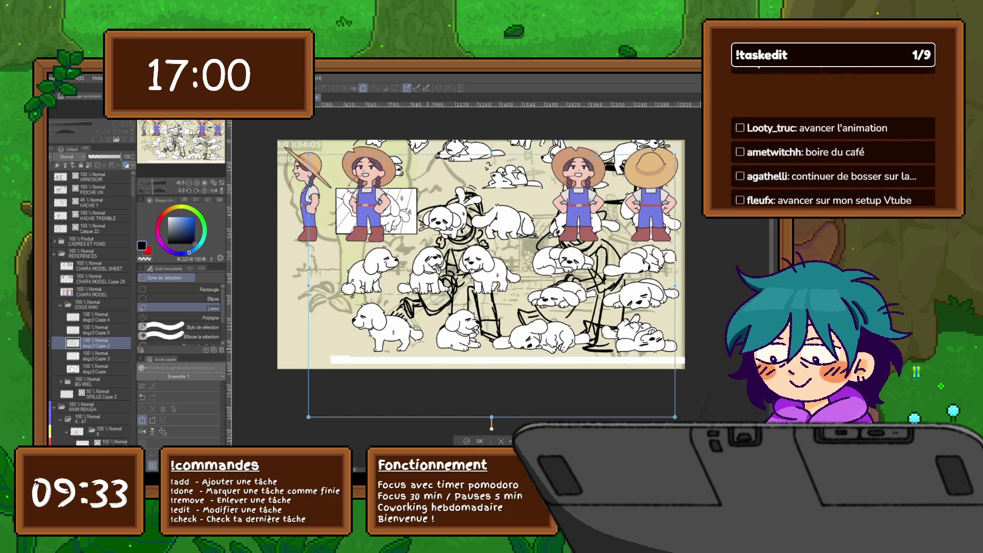
mouse_move(494, 279)
left_mouse_down()
mouse_move(418, 341)
mouse_move(395, 340)
mouse_move(450, 282)
mouse_move(449, 238)
mouse_move(412, 233)
mouse_move(434, 234)
left_mouse_up()
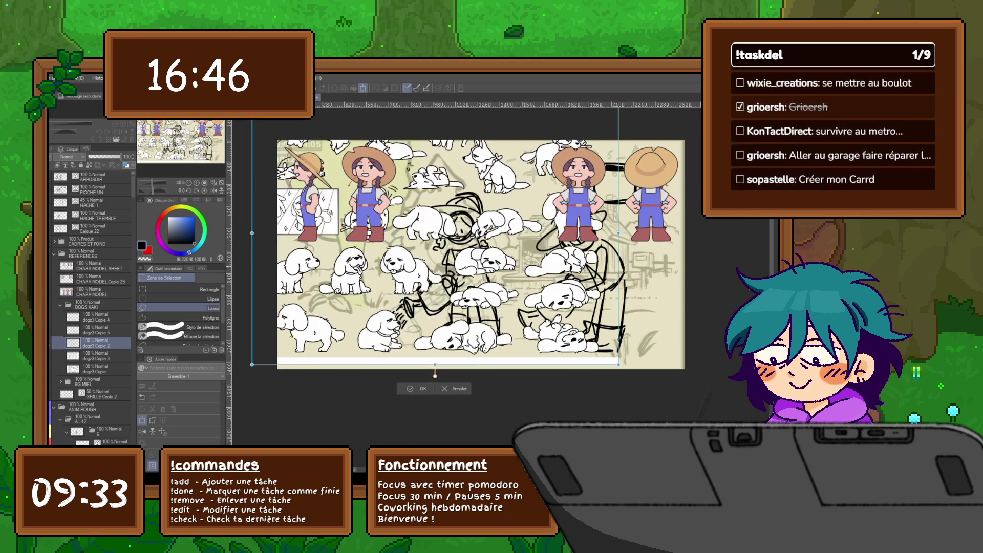
key("Return")
mouse_move(519, 271)
left_mouse_down()
mouse_move(487, 280)
mouse_move(452, 262)
mouse_move(487, 243)
mouse_move(516, 258)
left_mouse_up()
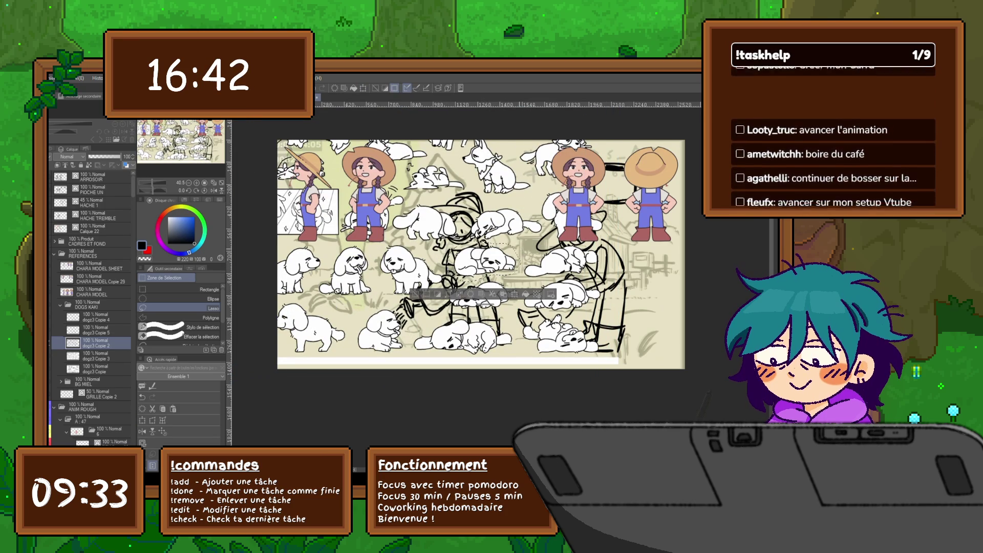
key("ctrl+c")
key("ctrl+v")
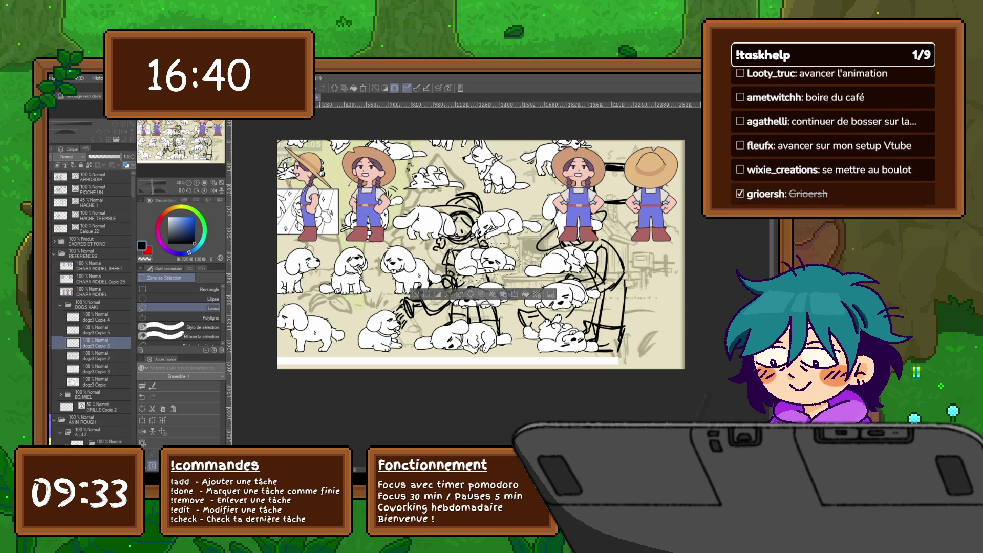
key("ctrl+d")
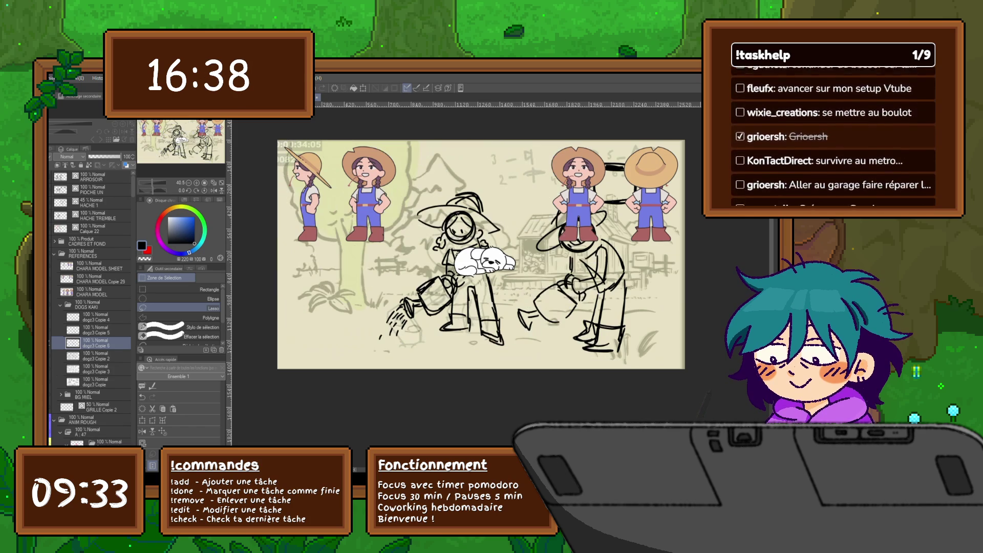
left_click(95, 317, "shift")
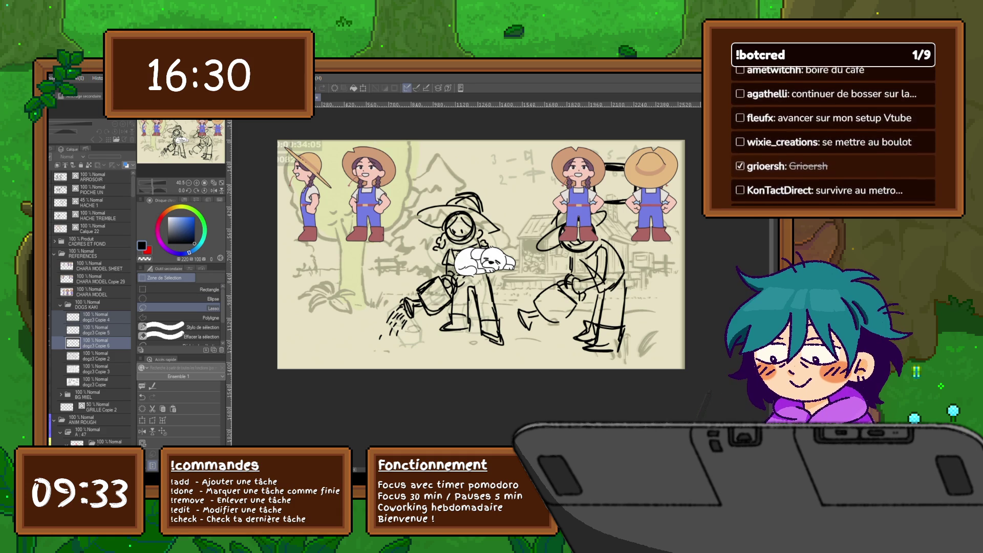
Step: Shrink the dog on dogz3 Copie 6 and place it by the right farmer's hands
left_click(96, 317)
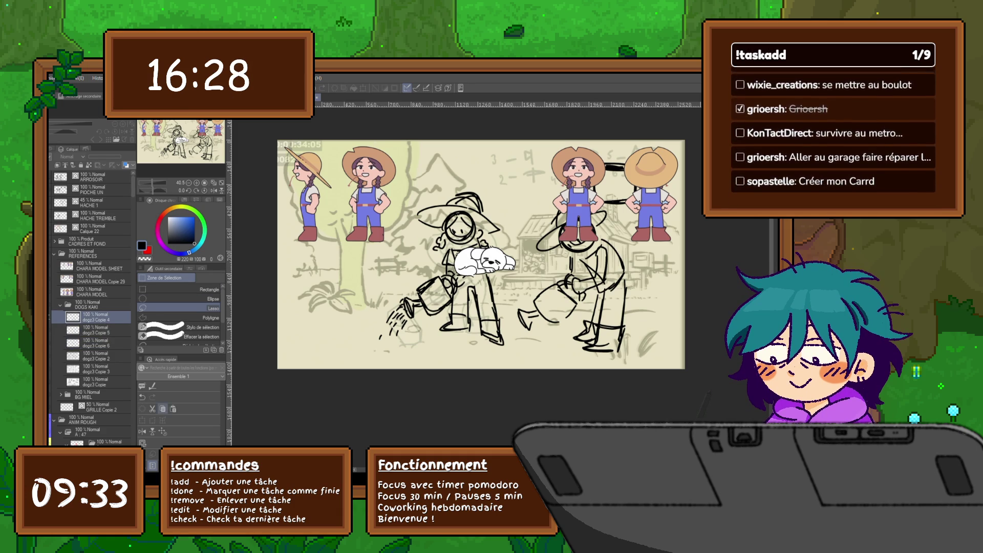
left_click(96, 343)
key("ctrl+t")
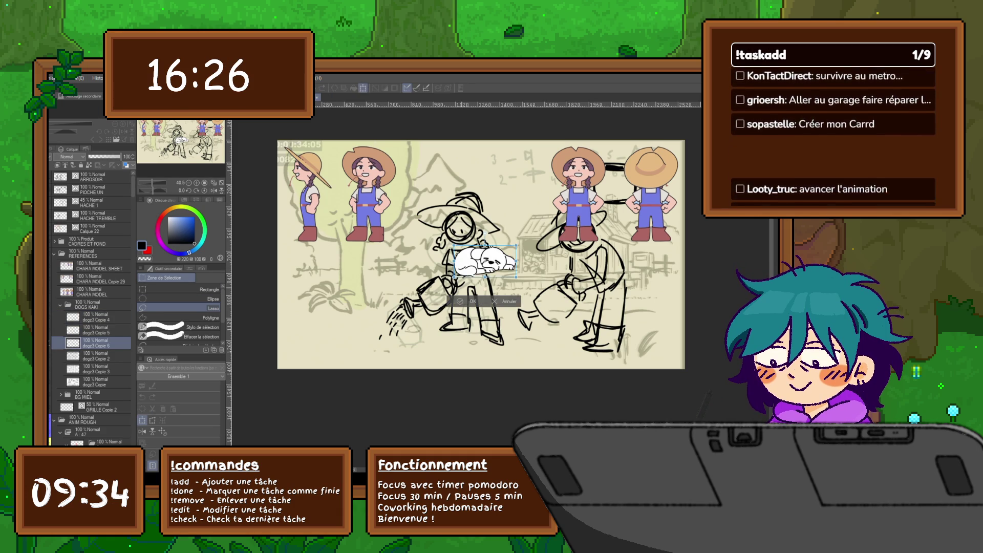
mouse_move(486, 261)
left_mouse_down()
mouse_move(587, 267)
mouse_move(614, 281)
mouse_move(584, 267)
mouse_move(544, 272)
left_mouse_up()
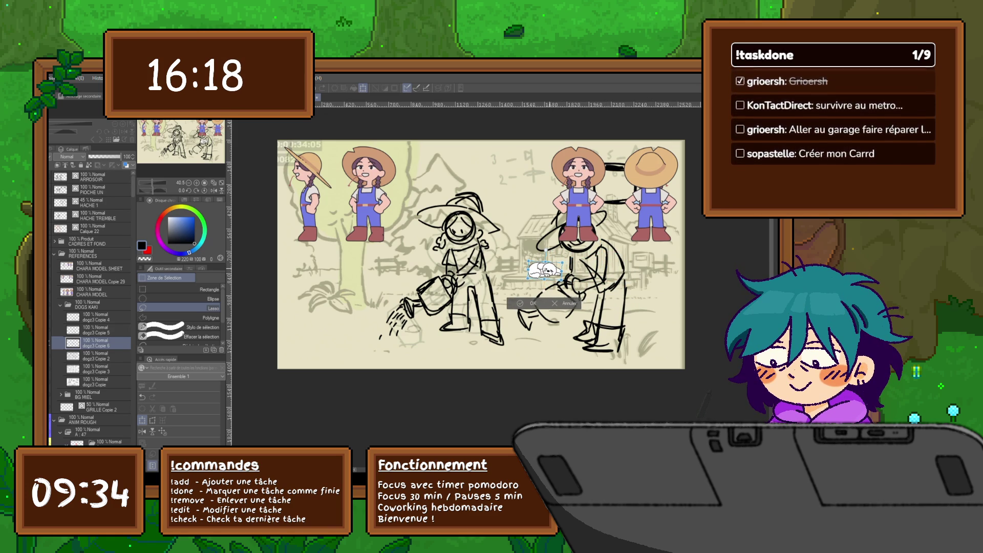
mouse_move(545, 271)
left_mouse_down()
mouse_move(519, 290)
mouse_move(594, 291)
mouse_move(602, 288)
mouse_move(601, 266)
mouse_move(594, 293)
left_mouse_up()
key("Return")
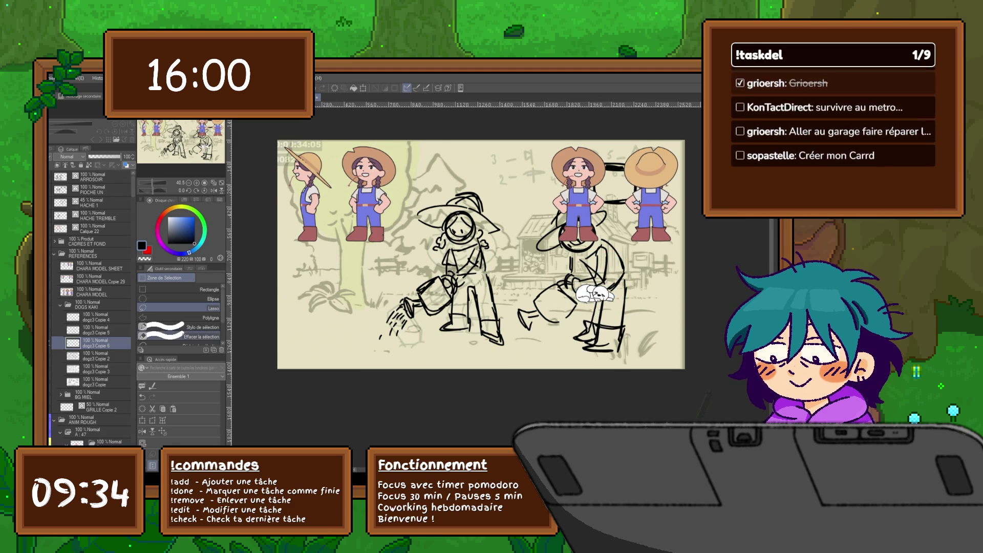
Step: Move the dog on dogz3 Copie 5 to the lower left of the canvas
left_click(98, 329)
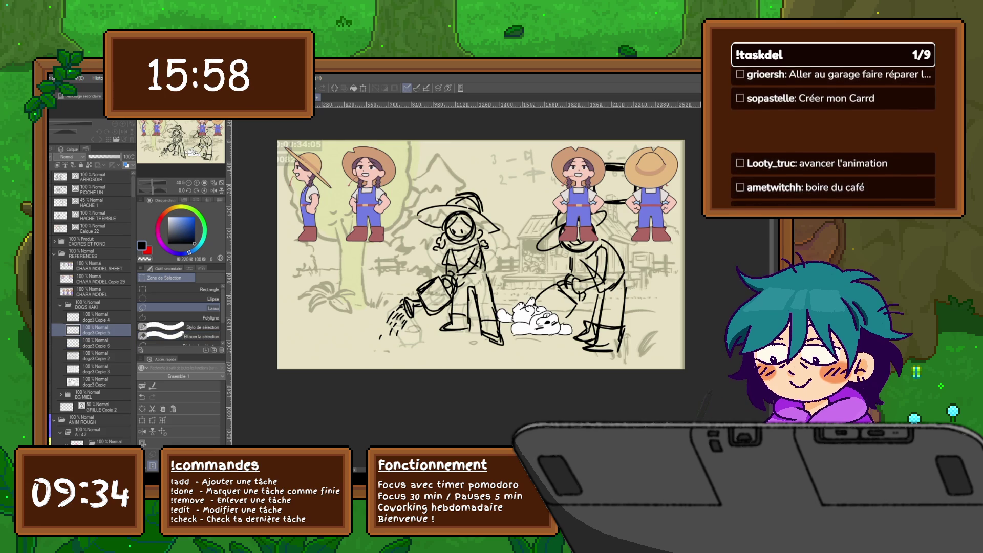
key("ctrl+t")
mouse_move(535, 315)
left_mouse_down()
mouse_move(561, 317)
mouse_move(322, 317)
mouse_move(372, 290)
left_mouse_up()
key("Return")
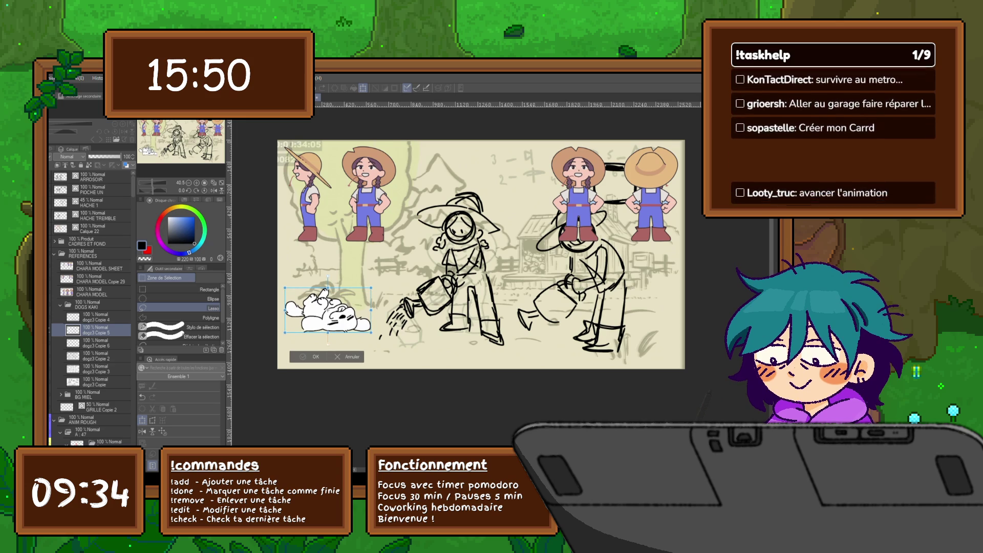
Step: Enlarge the dogz3 Copie 4 dog slightly toward the top-right, then select the full dog sheet layer
left_click(94, 317)
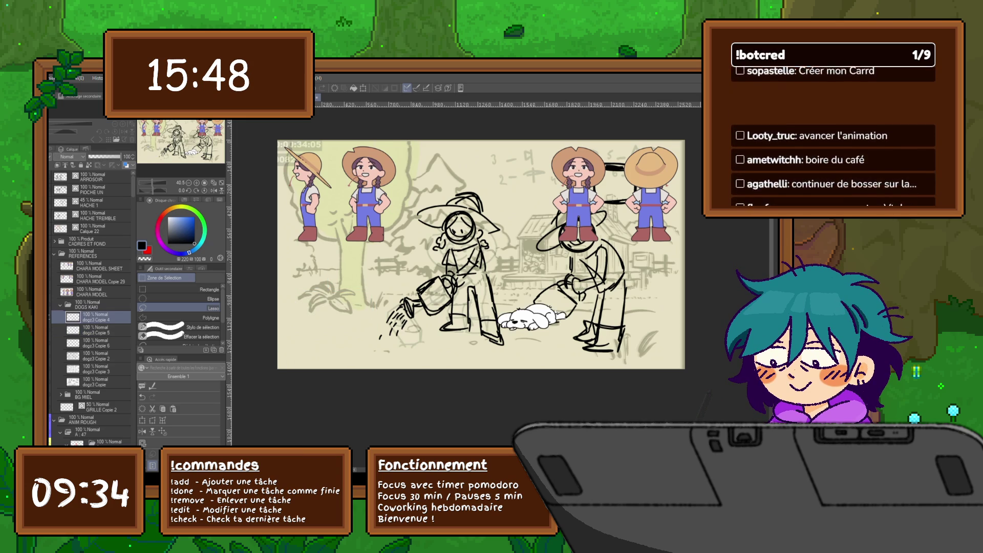
key("ctrl+t")
mouse_move(565, 303)
left_mouse_down()
mouse_move(551, 313)
mouse_move(528, 289)
mouse_move(533, 272)
left_mouse_up()
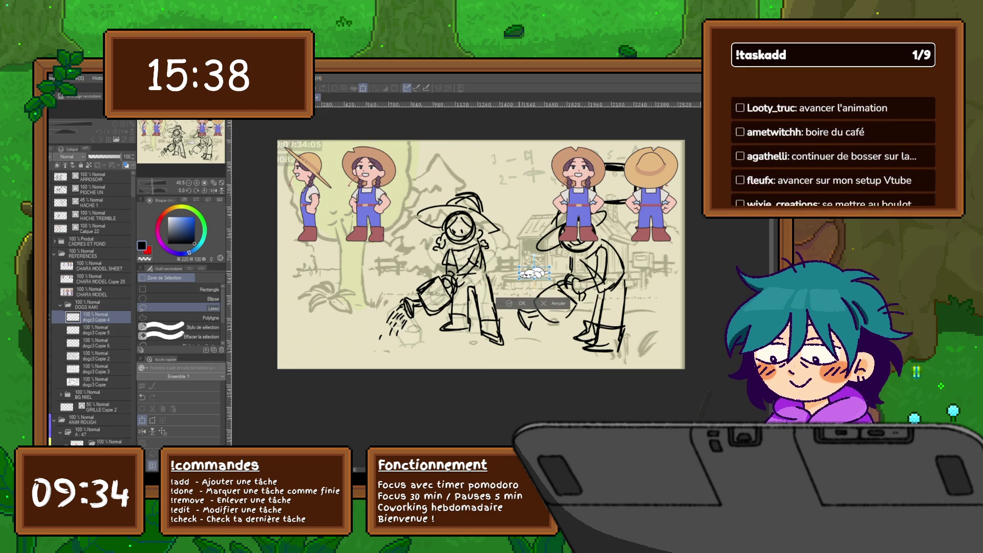
key("Return")
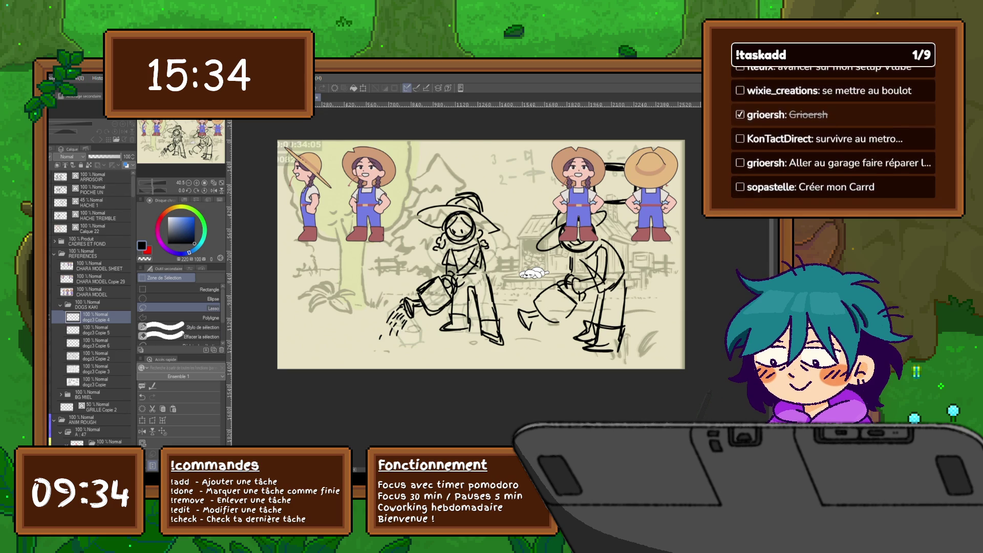
left_click(94, 356)
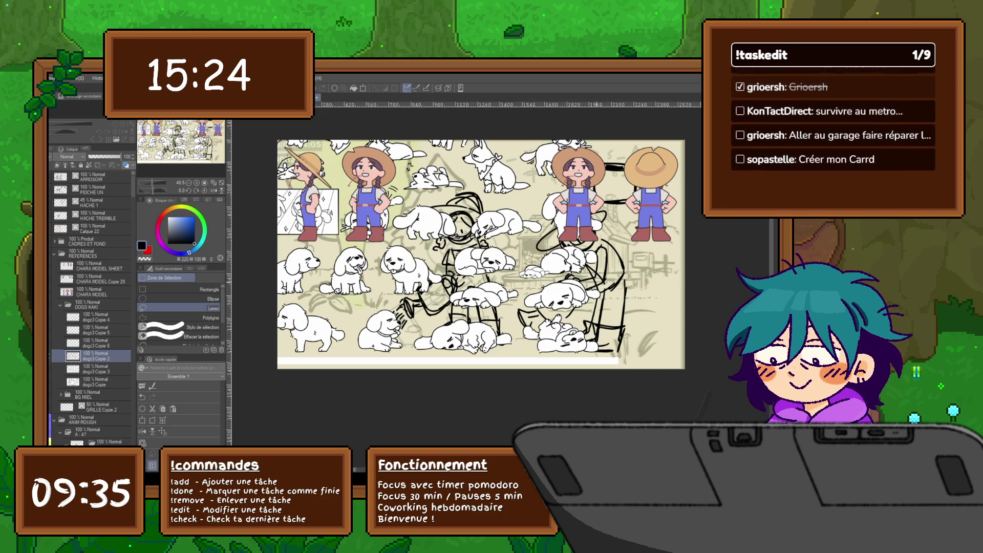
Step: Copy the bottom-centre sleeping dog onto its own layer and move it near the crouching farmer
mouse_move(518, 347)
left_mouse_down()
mouse_move(494, 317)
mouse_move(447, 318)
mouse_move(412, 338)
mouse_move(441, 357)
mouse_move(517, 353)
left_mouse_up()
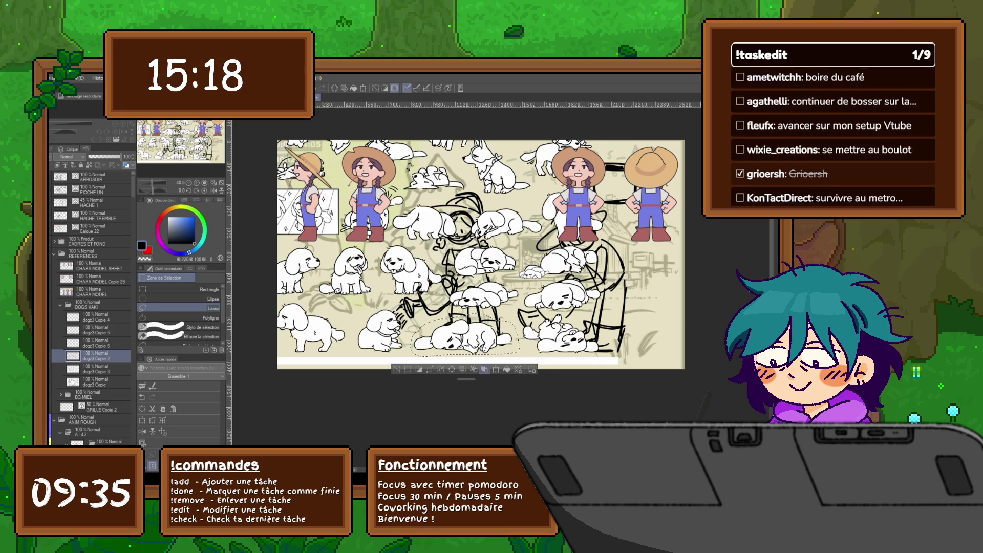
key("ctrl+c")
key("ctrl+v")
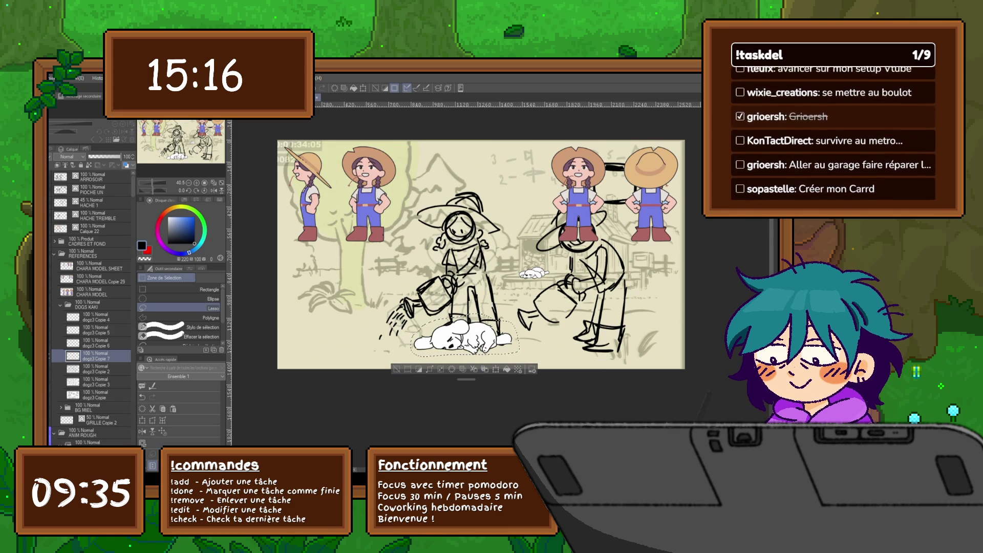
key("ctrl+d")
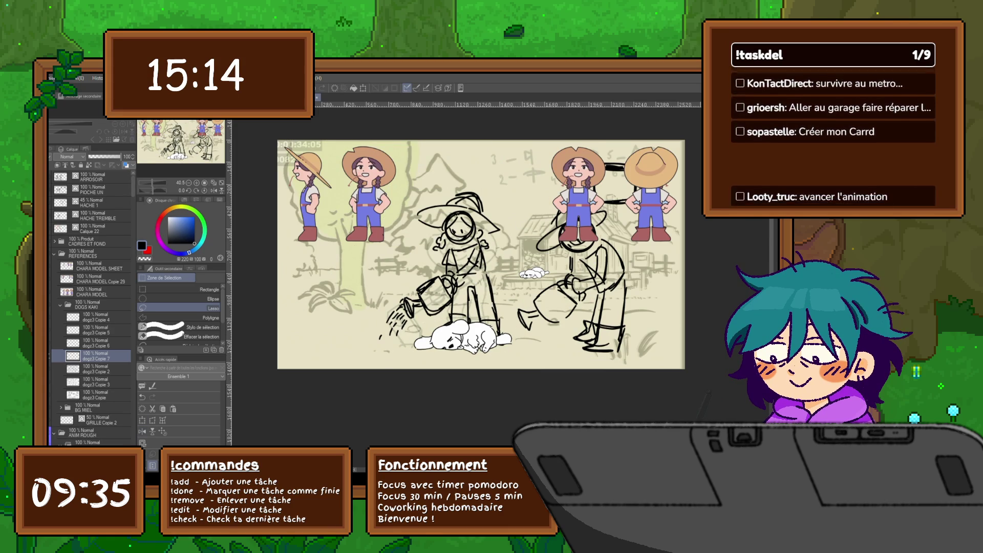
key("ctrl+t")
mouse_move(462, 336)
left_mouse_down()
mouse_move(456, 330)
mouse_move(510, 294)
mouse_move(441, 290)
mouse_move(606, 270)
mouse_move(586, 270)
mouse_move(599, 265)
mouse_move(596, 289)
left_mouse_up()
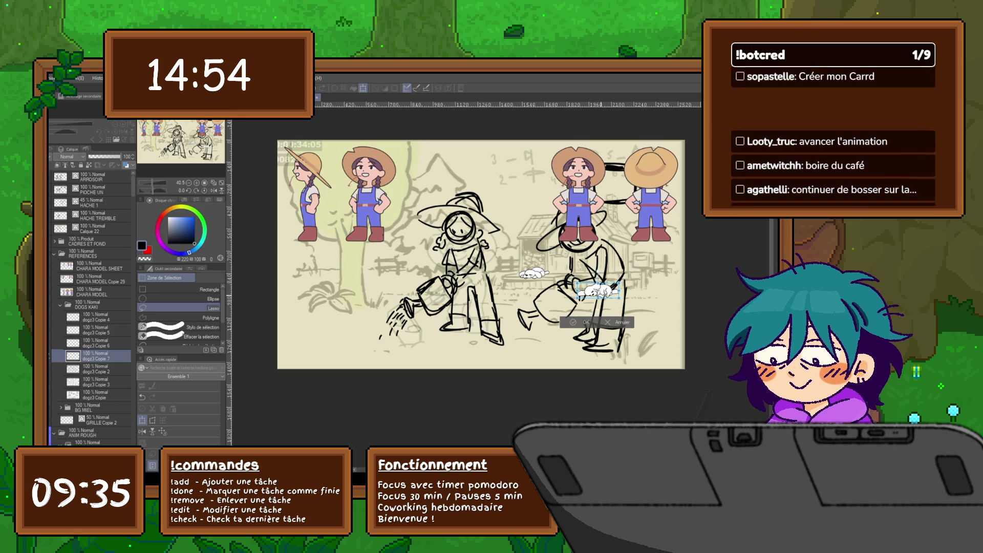
Step: Enlarge the sleeping dog about 1.75 times, lowering it under the crouching farmer
key("Return")
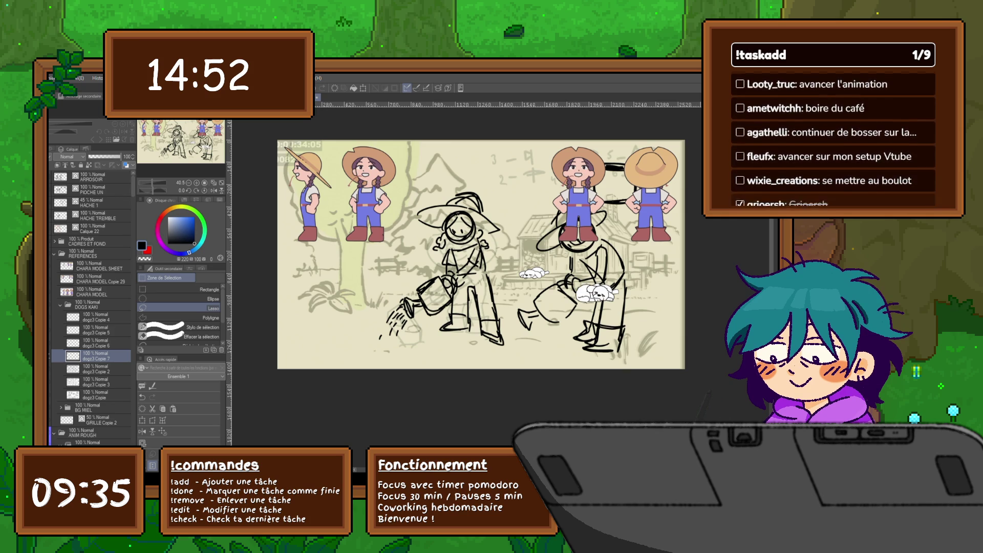
left_click(97, 343)
key("ctrl+t")
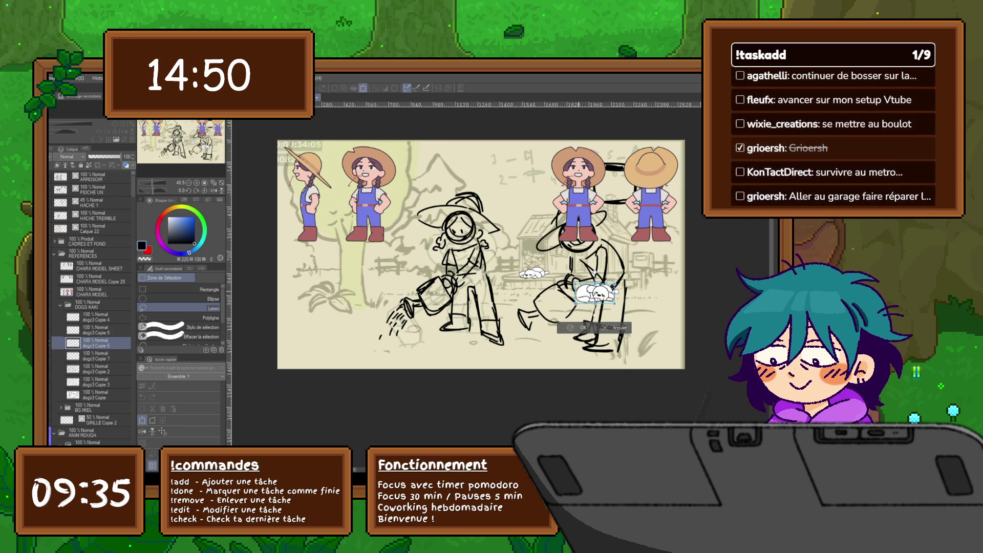
mouse_move(595, 284)
left_mouse_down()
mouse_move(595, 268)
mouse_move(590, 323)
mouse_move(436, 295)
mouse_move(578, 314)
mouse_move(586, 331)
left_mouse_up()
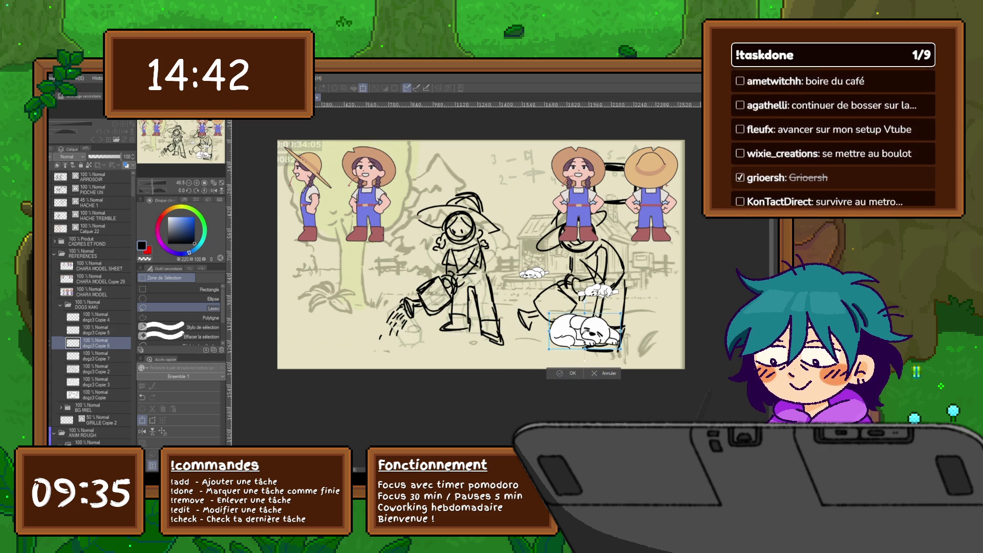
key("Return")
Step: Paste the rolling dog into the lower-left corner, slightly enlarged
key("ctrl+v")
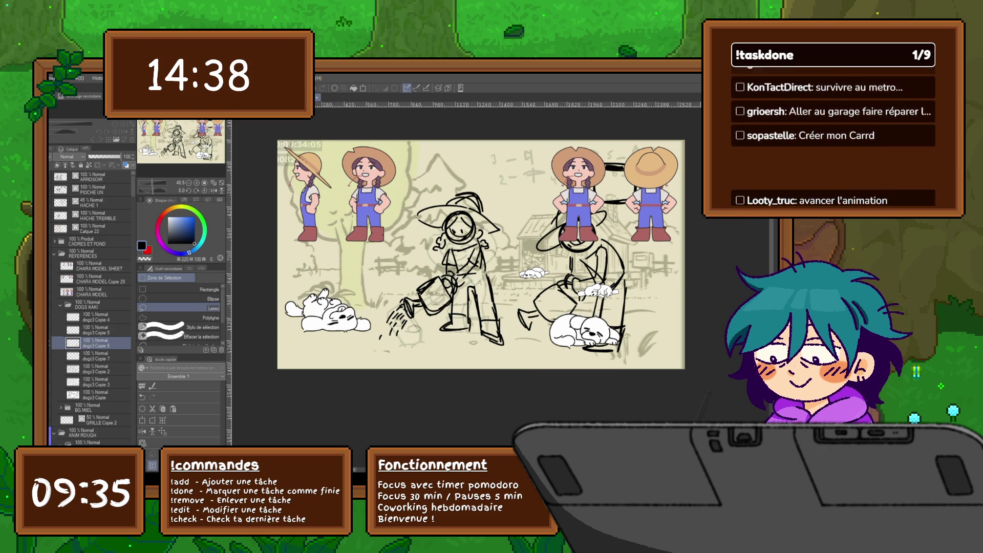
key("ctrl+t")
mouse_move(328, 312)
left_mouse_down()
mouse_move(308, 356)
mouse_move(320, 325)
mouse_move(310, 320)
left_mouse_up()
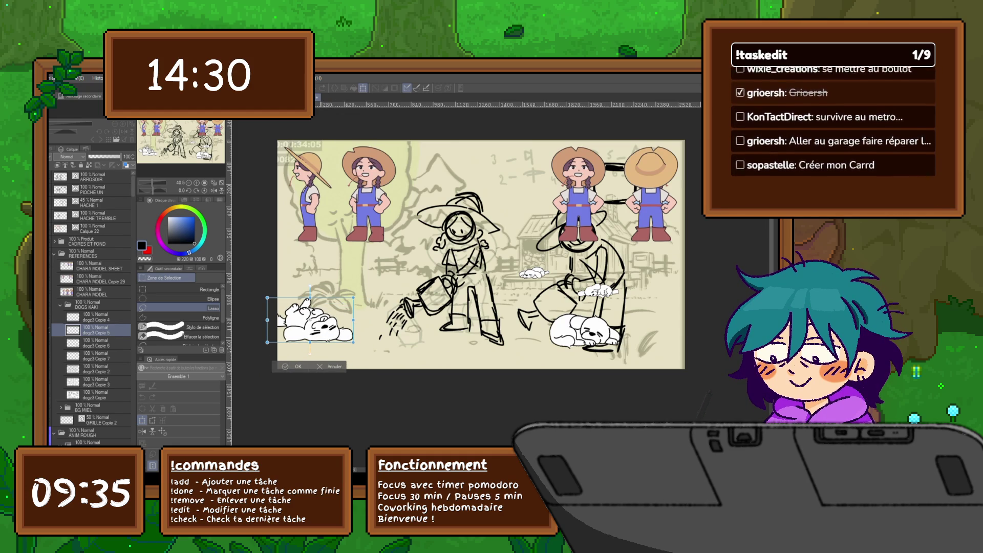
left_click_drag(267, 297, 266, 296)
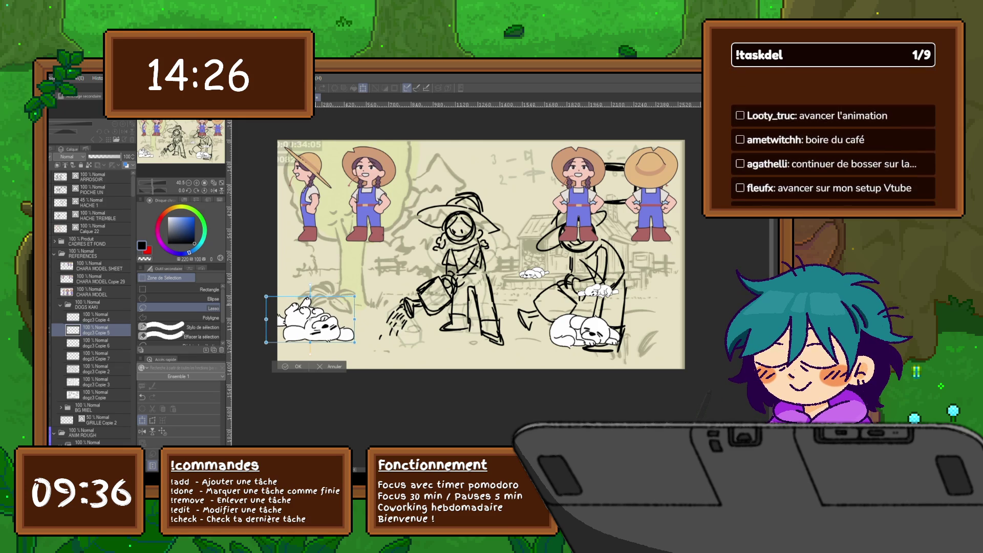
left_click_drag(354, 296, 363, 290)
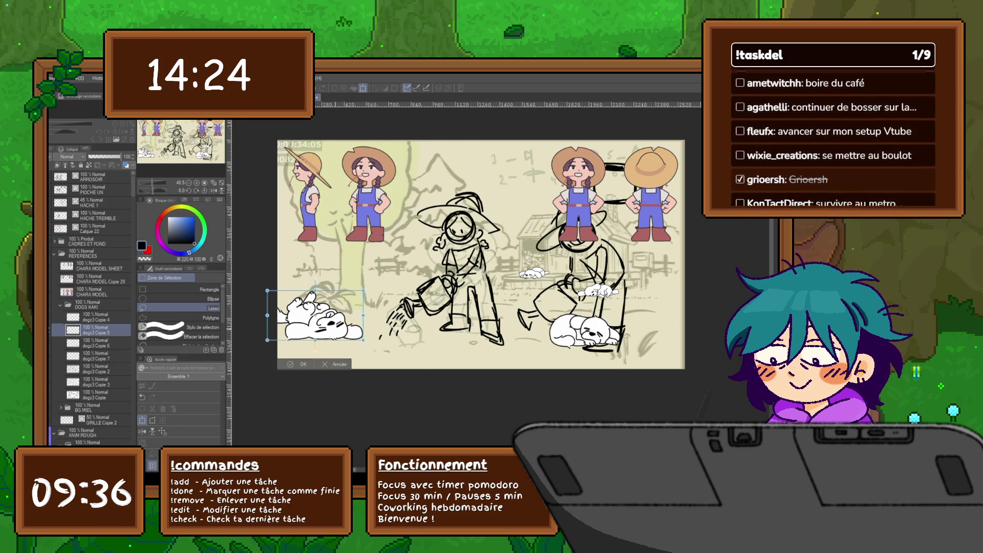
left_click_drag(314, 316, 335, 314)
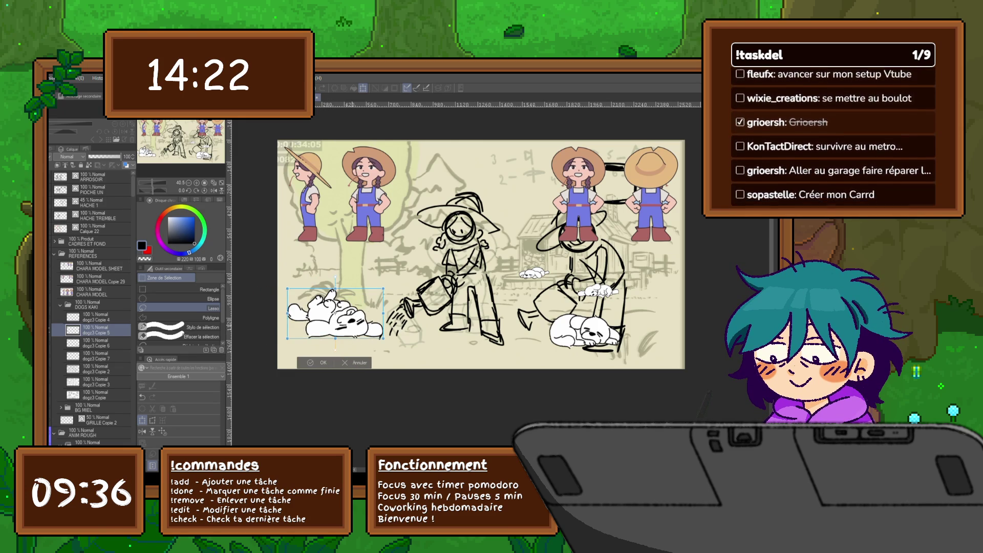
key("Return")
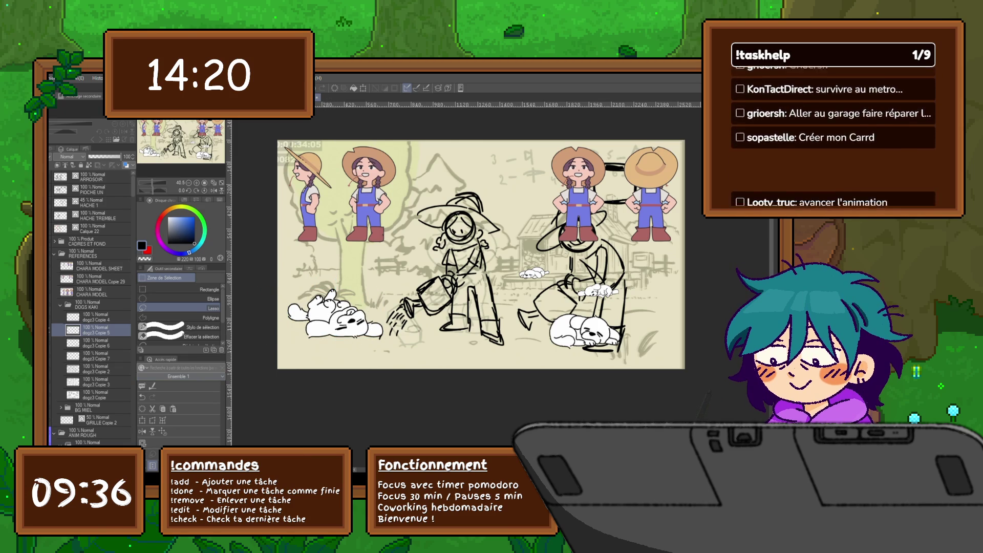
Step: Nudge the sleeping dog slightly up and left, then fade the DOGS KAKI folder to 35% opacity
left_click(97, 343)
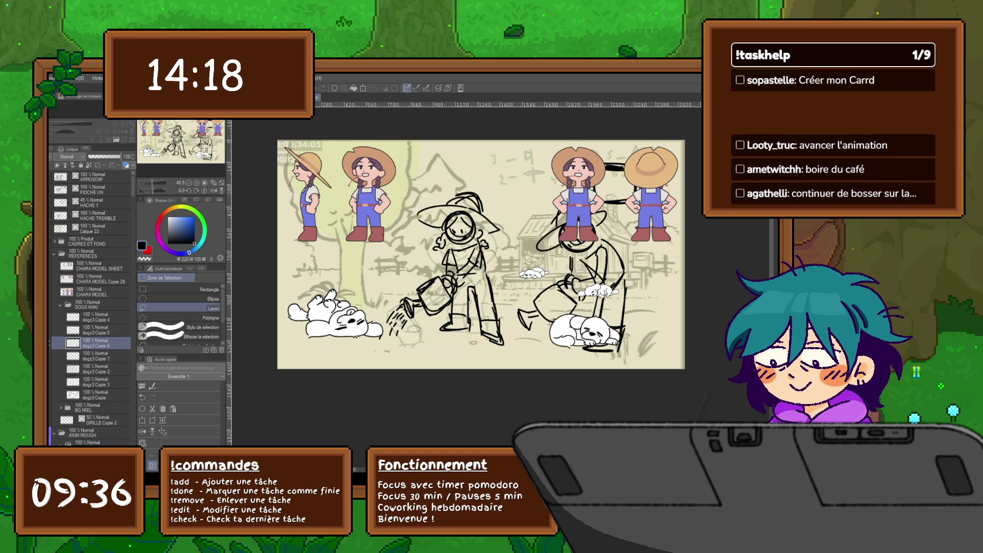
key("ctrl+t")
mouse_move(583, 333)
left_mouse_down()
mouse_move(557, 318)
mouse_move(657, 322)
mouse_move(601, 325)
left_mouse_up()
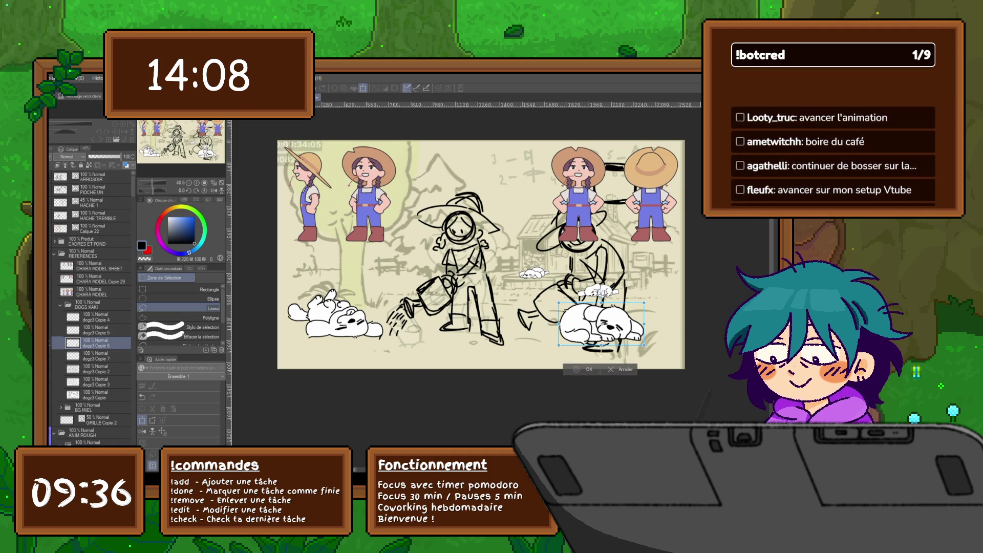
key("Return")
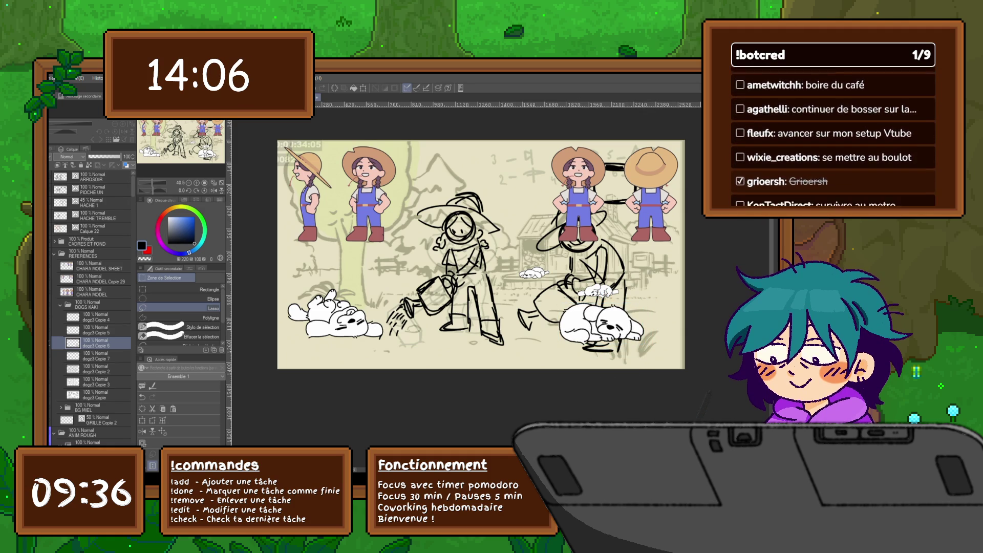
left_click(92, 304)
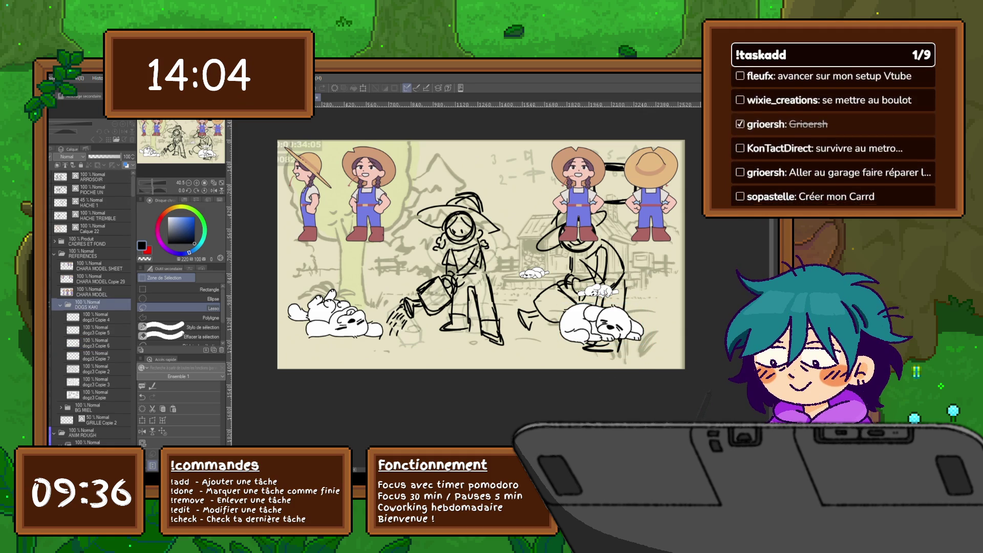
left_click(100, 156)
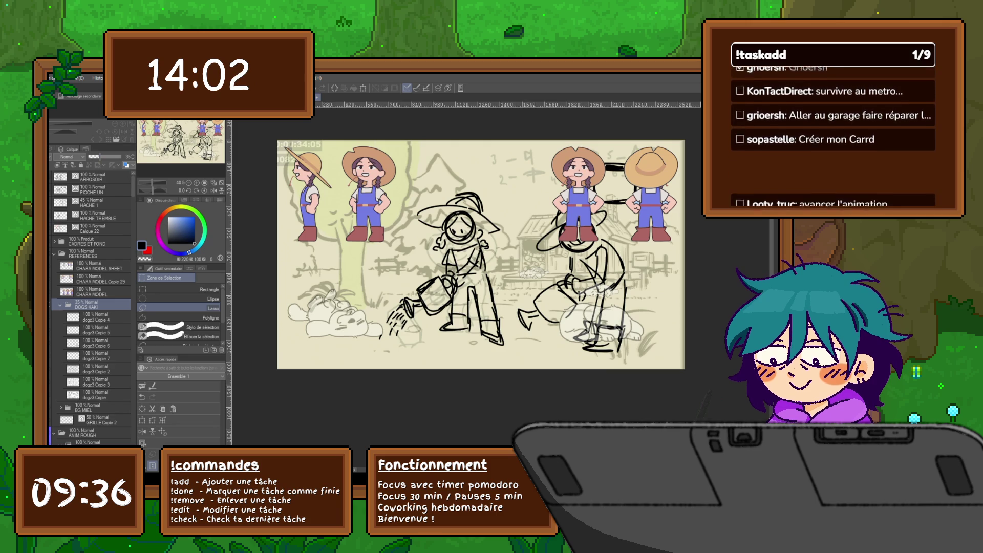
Step: Collapse the DOGS KAKI and REFERENCES folders, select LINE Copie 6, and switch to the Pen tool
left_click(61, 305)
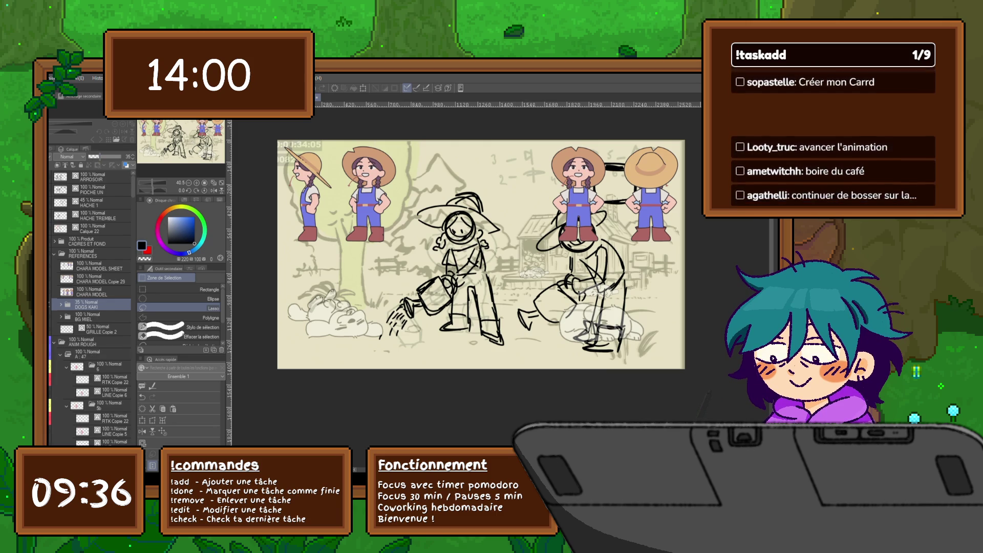
left_click(55, 254)
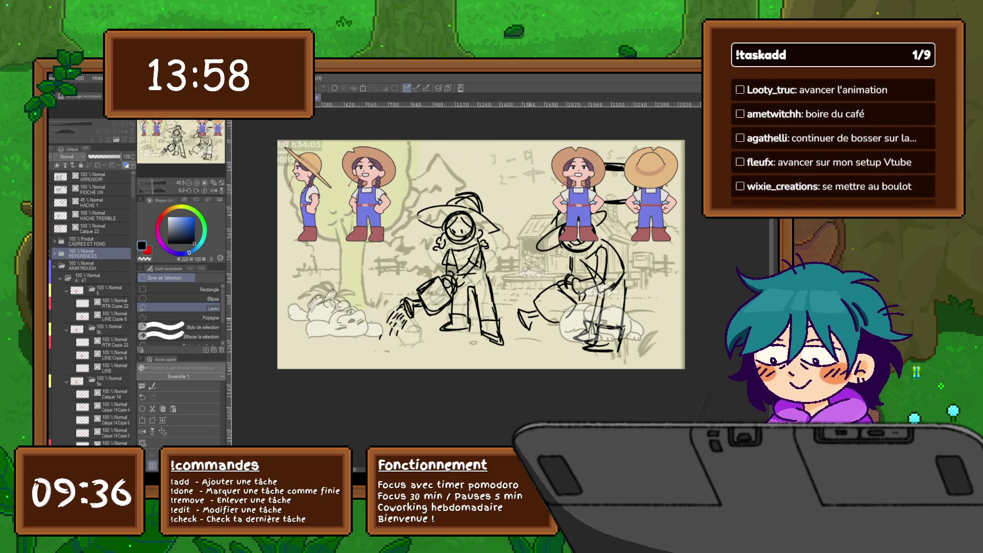
left_click(110, 316)
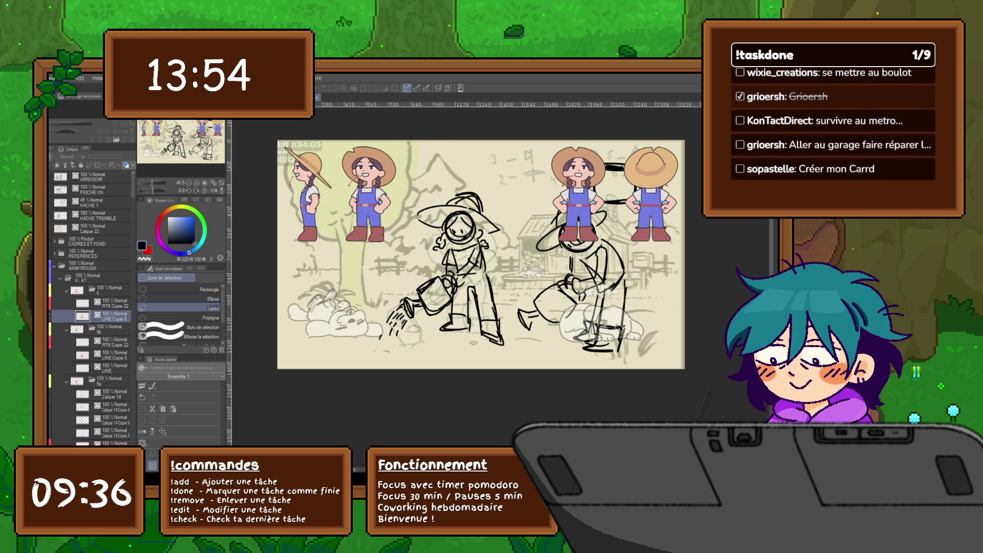
scroll(91, 307, "down", 5)
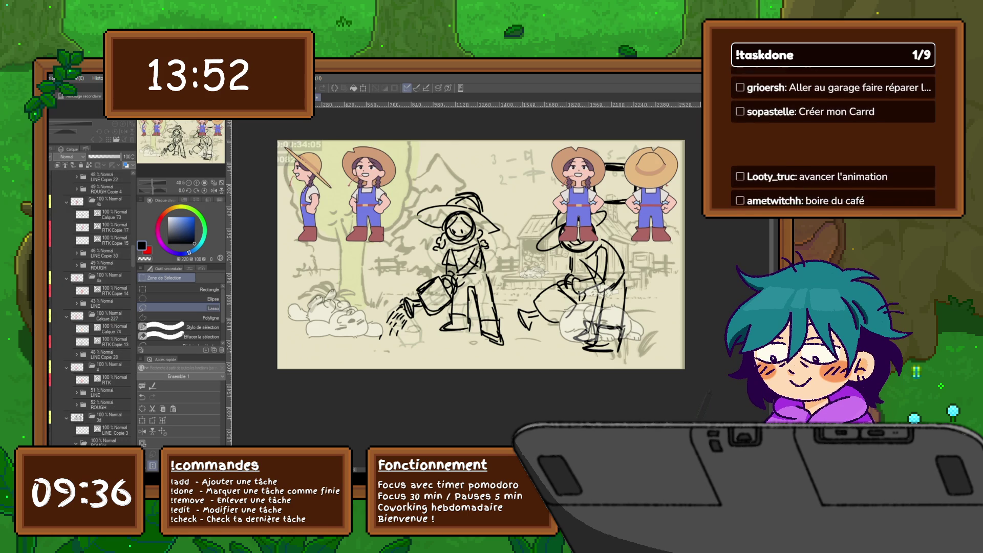
key("p")
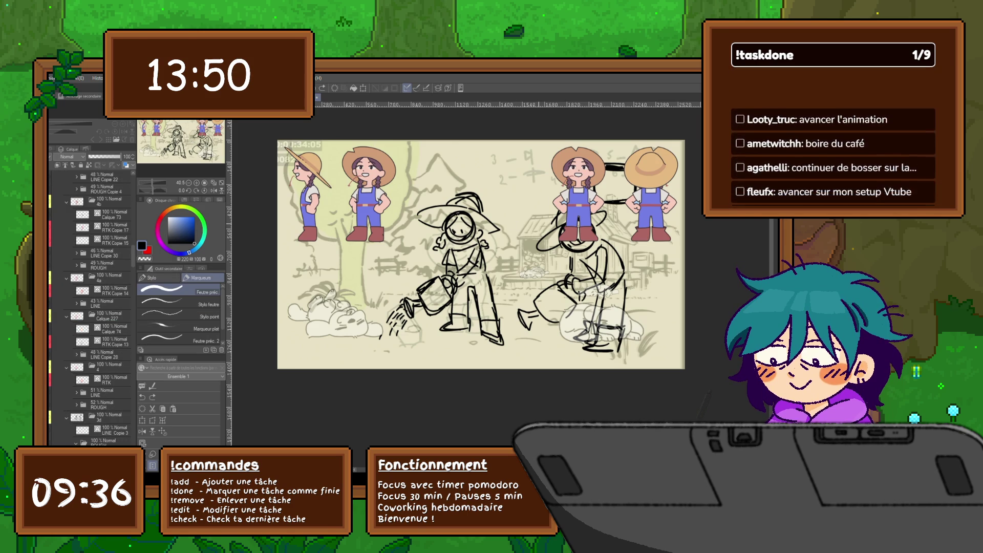
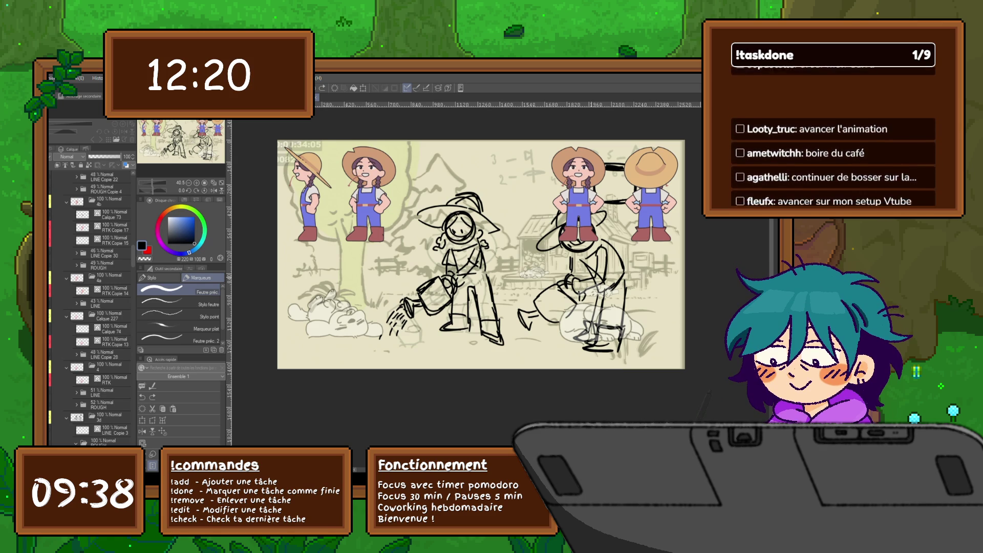
Step: Fade the ROUGH folder to 37% opacity
scroll(91, 307, "down", 5)
left_click(111, 306)
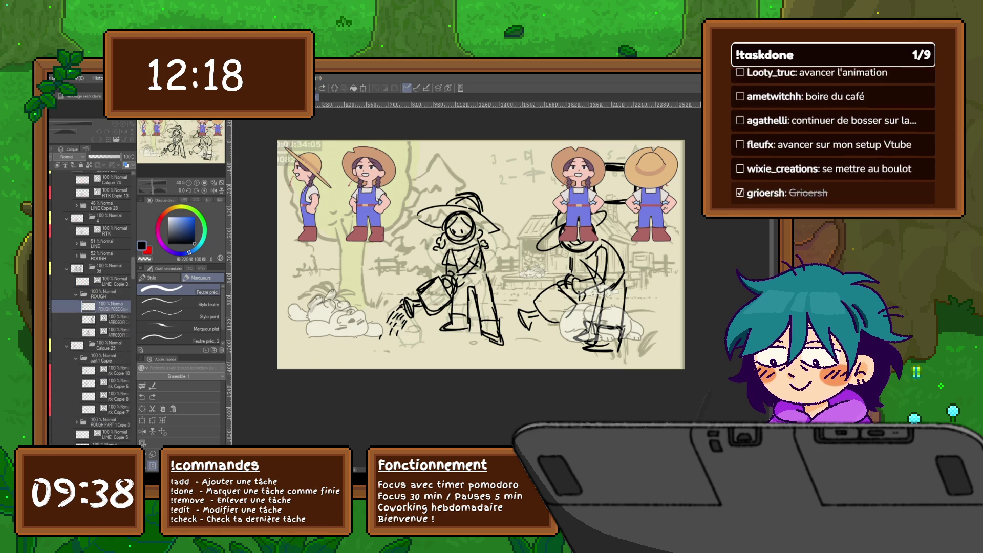
left_click(102, 294)
left_click(101, 157)
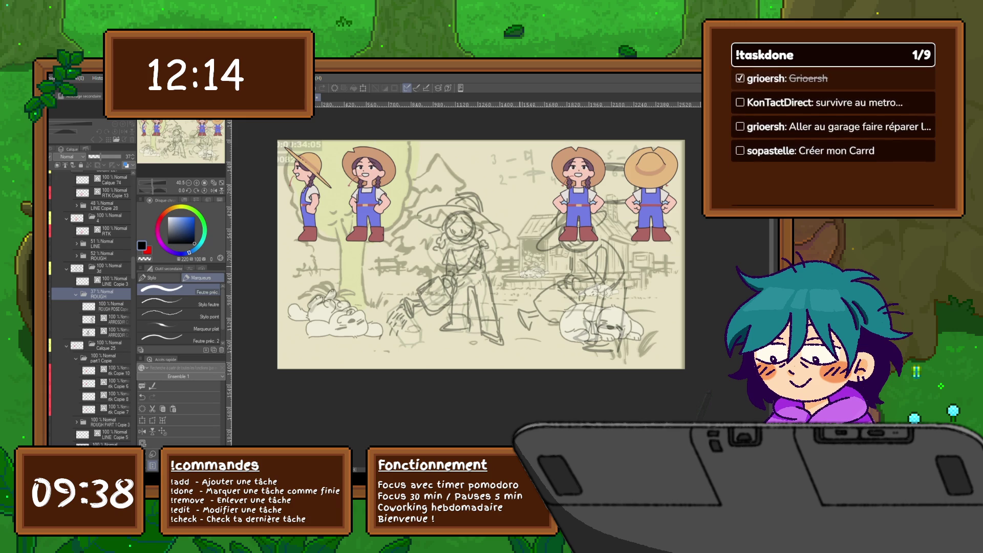
Step: Add a new empty layer and move it above the ROUGH folder
key("ctrl+shift+n")
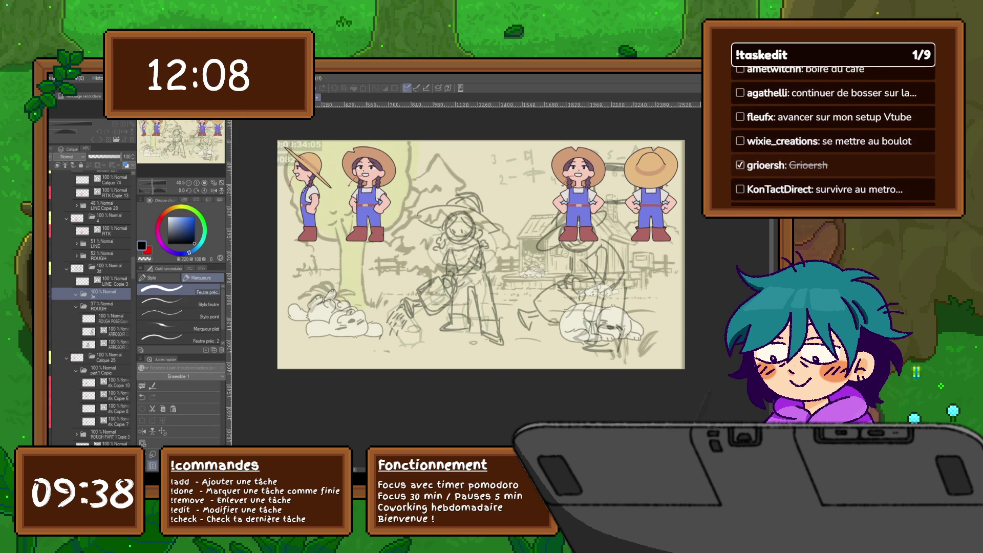
key("Delete")
key("ctrl+shift+n")
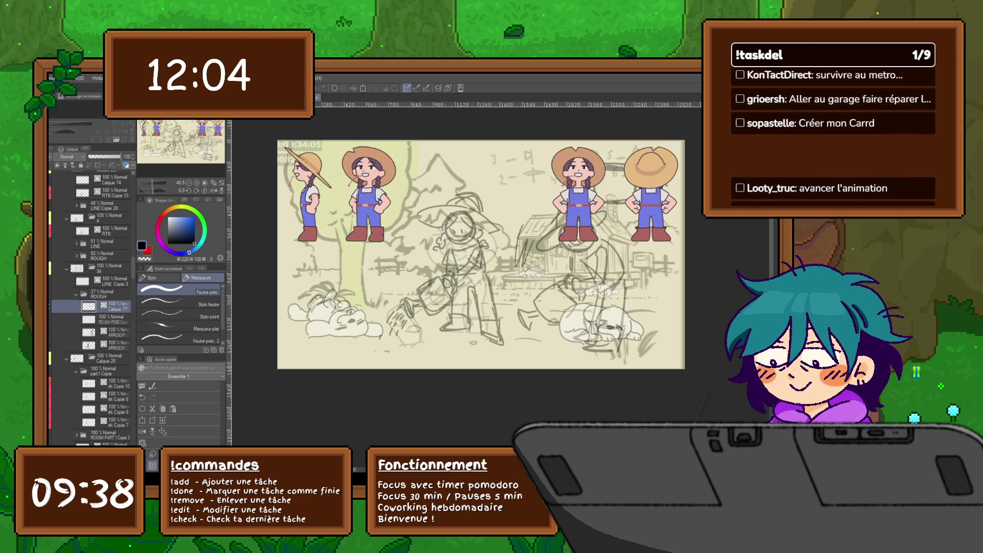
key("ctrl+bracketright")
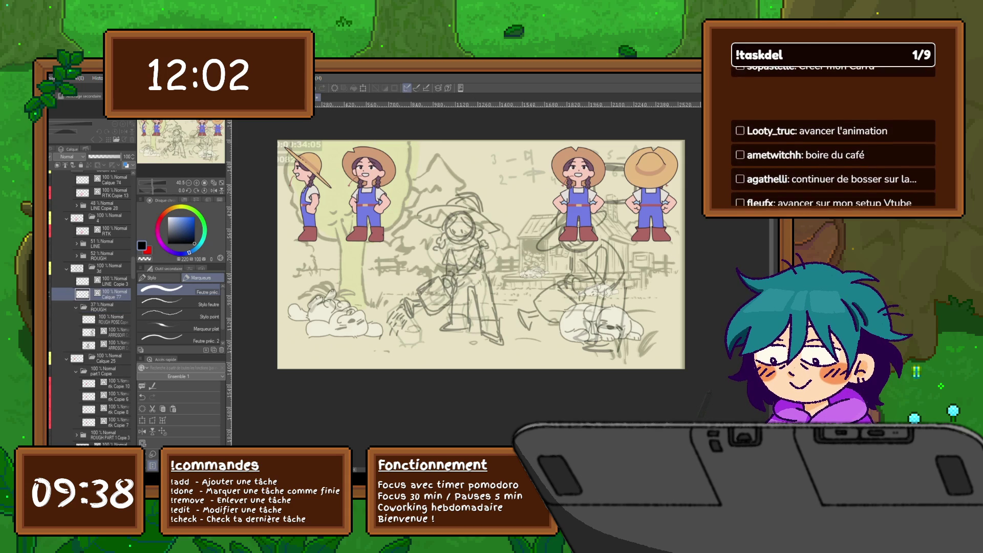
left_click_drag(481, 254, 469, 278)
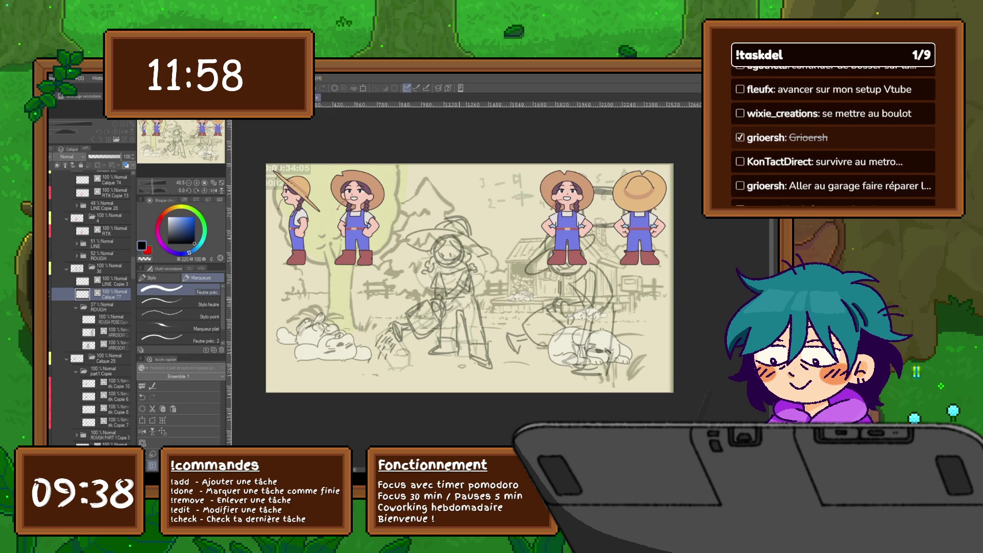
Step: Sketch the new figure's round head and curved body strokes below it
scroll(470, 273, "up", 1)
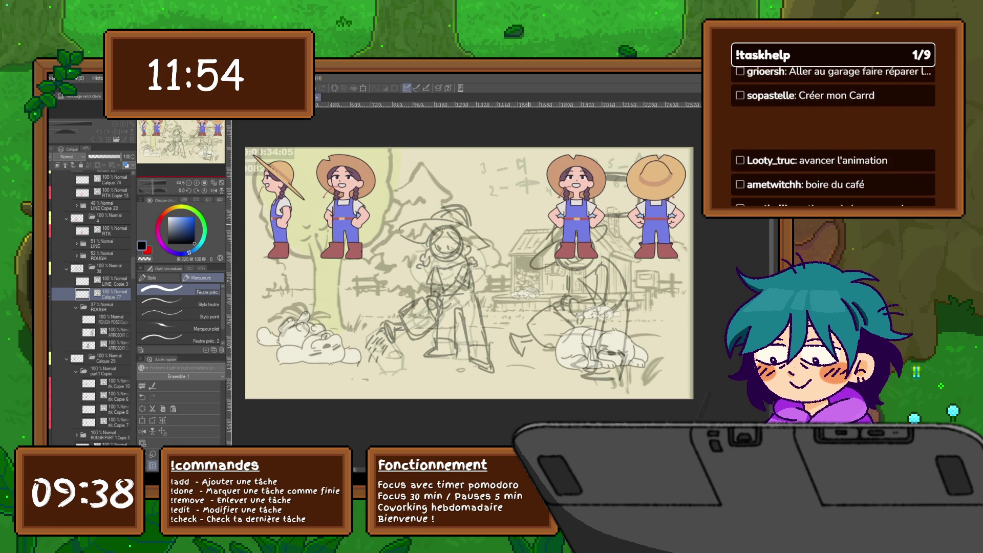
mouse_move(456, 183)
left_mouse_down()
mouse_move(454, 204)
mouse_move(453, 179)
left_mouse_up()
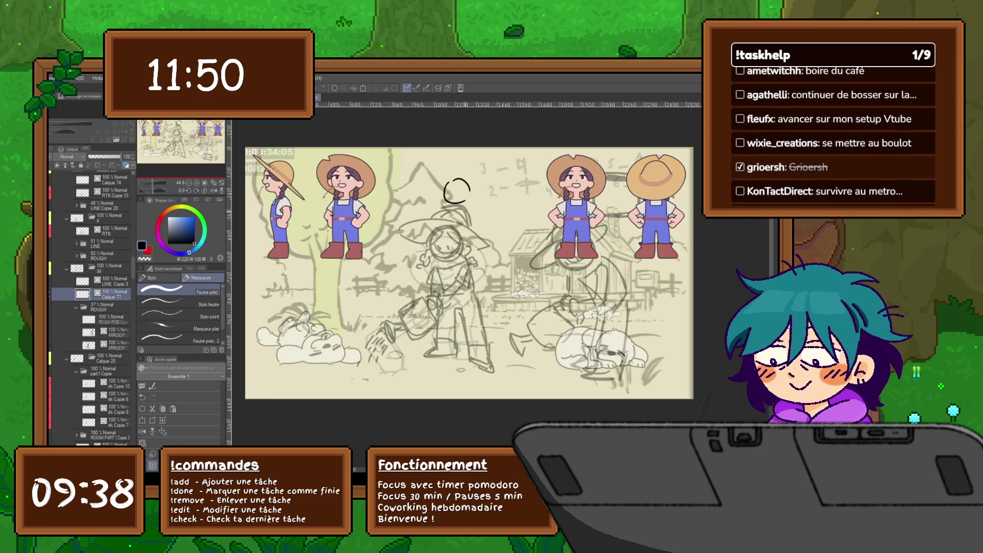
mouse_move(462, 205)
left_mouse_down()
mouse_move(463, 225)
mouse_move(441, 229)
left_mouse_up()
key("ctrl+z")
mouse_move(447, 207)
left_mouse_down()
mouse_move(460, 207)
mouse_move(464, 231)
mouse_move(441, 230)
mouse_move(426, 277)
mouse_move(437, 277)
left_mouse_up()
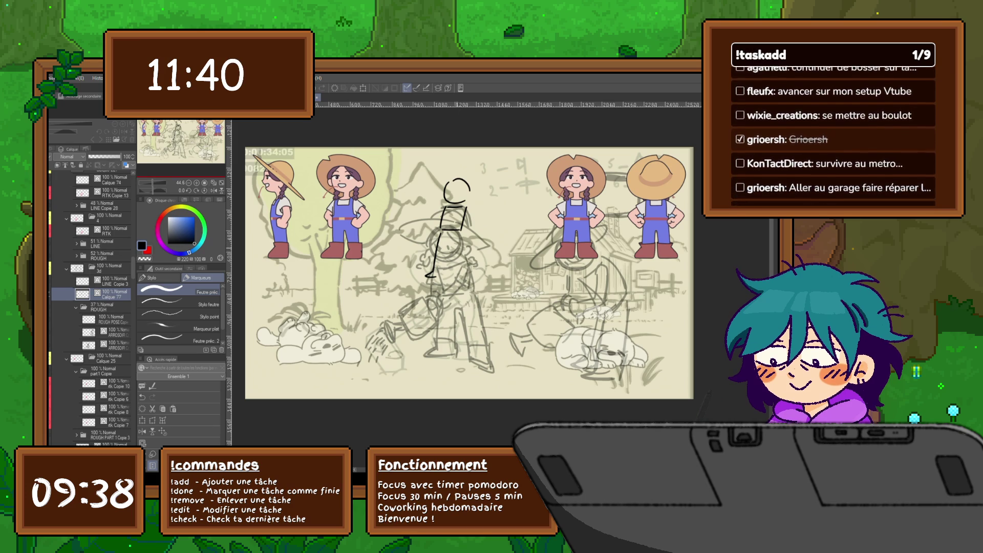
key("ctrl+z")
key("ctrl+z")
left_click_drag(439, 233, 426, 272)
mouse_move(462, 235)
left_mouse_down()
mouse_move(474, 274)
mouse_move(446, 267)
left_mouse_up()
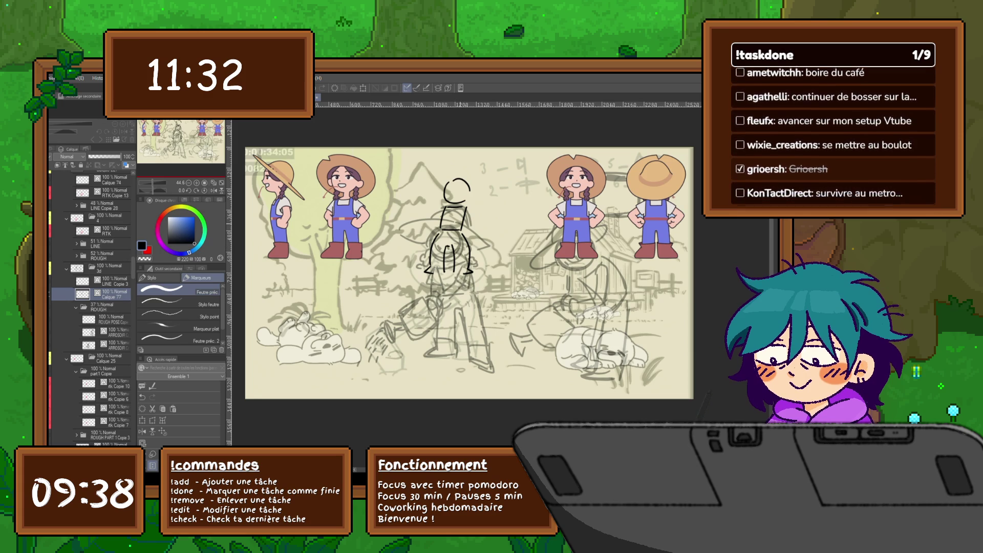
Step: Add the figure's shoulder and a watering can beside it
left_click_drag(509, 302, 453, 282)
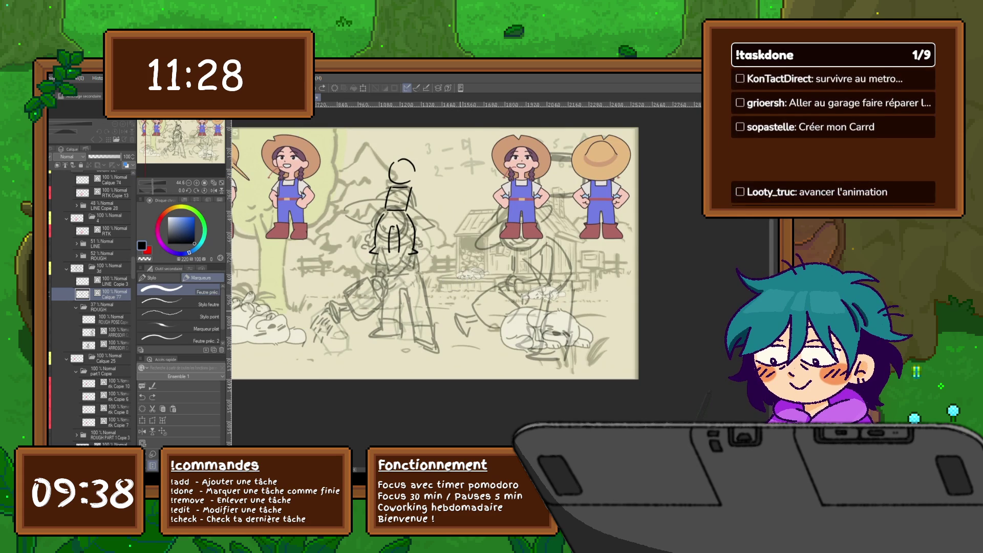
left_click_drag(454, 282, 479, 315)
mouse_move(433, 220)
left_mouse_down()
mouse_move(442, 225)
mouse_move(419, 253)
left_mouse_up()
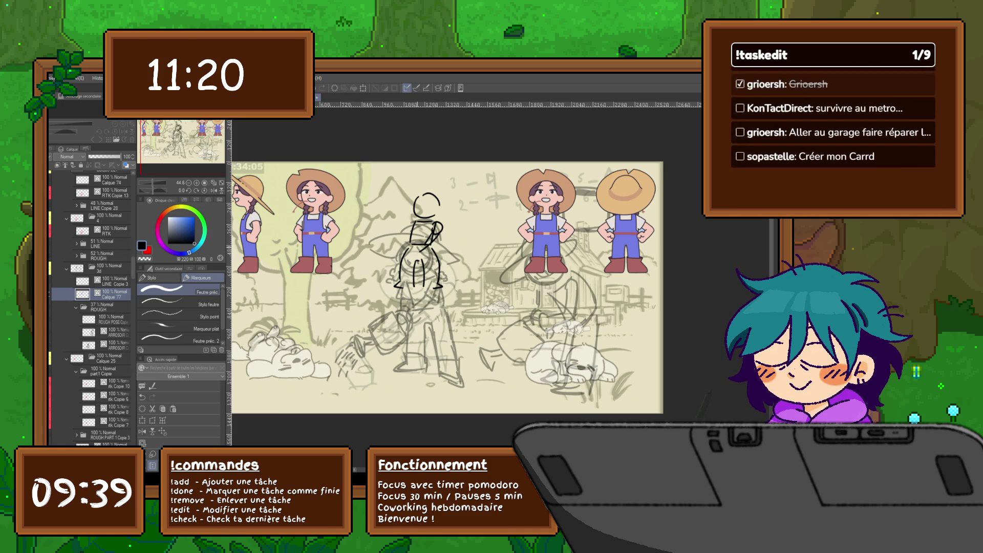
mouse_move(407, 248)
left_mouse_down()
mouse_move(419, 260)
mouse_move(389, 256)
mouse_move(408, 270)
left_mouse_up()
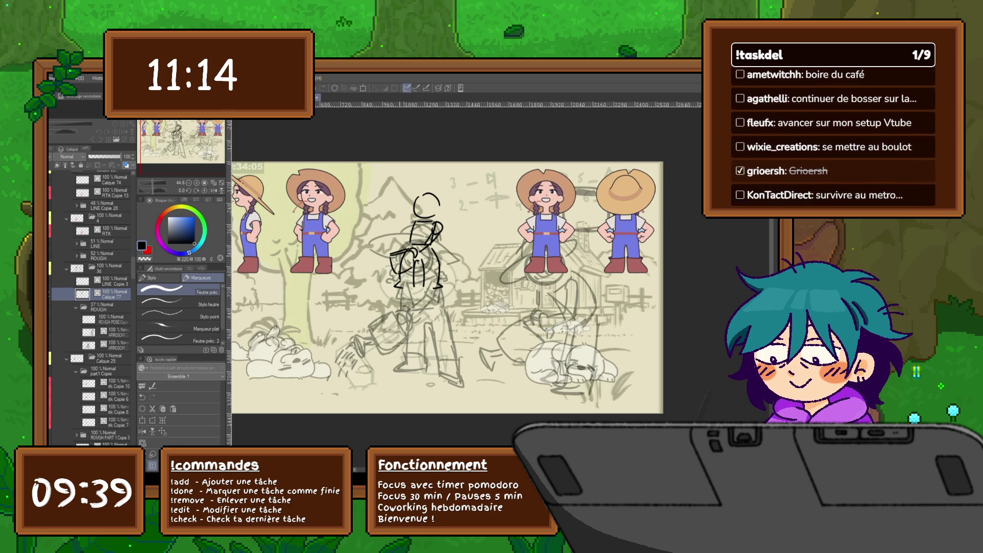
left_click_drag(384, 254, 378, 270)
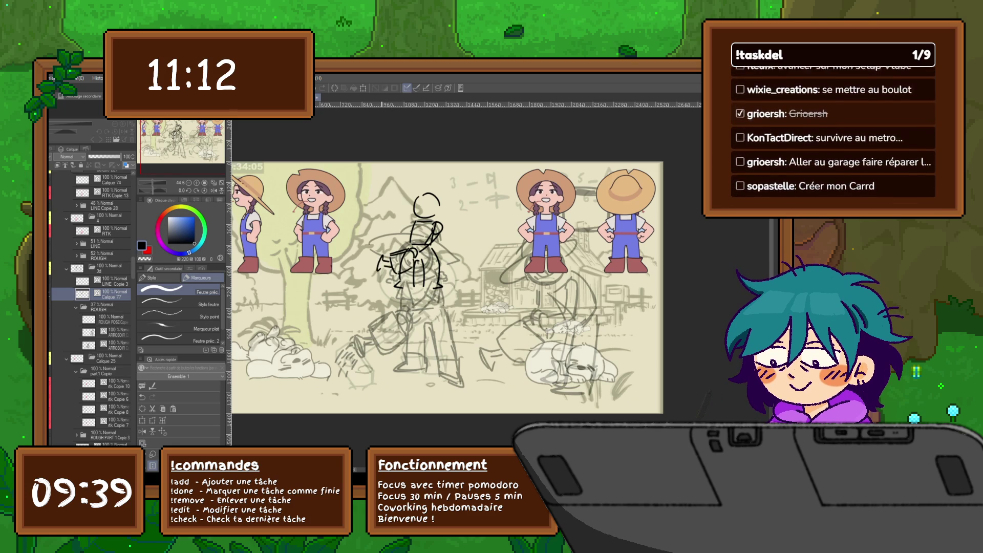
mouse_move(423, 211)
left_mouse_down()
mouse_move(431, 215)
mouse_move(413, 191)
mouse_move(451, 207)
mouse_move(435, 182)
mouse_move(455, 212)
mouse_move(445, 214)
left_mouse_up()
key("ctrl+z")
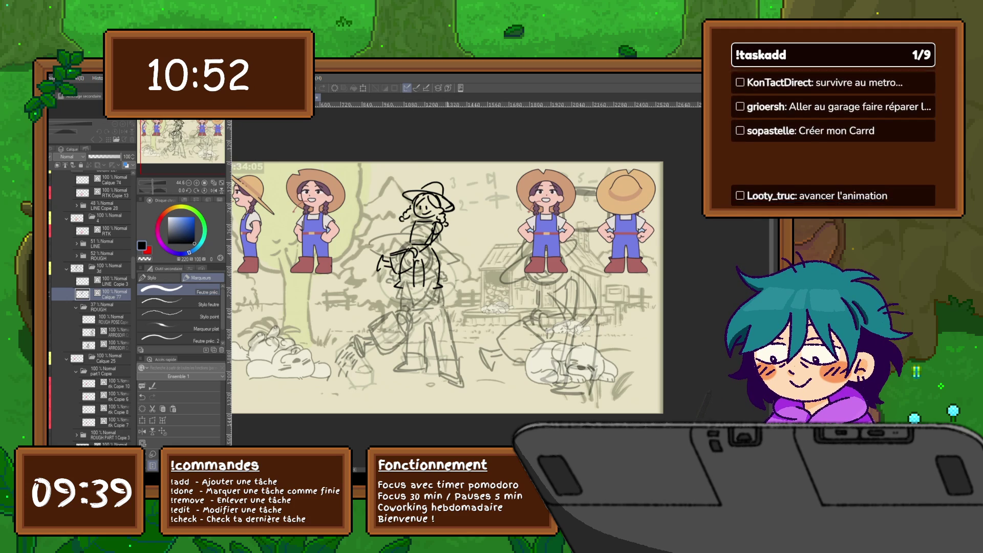
Step: Refine the new figure's hand and waist strokes
mouse_move(430, 233)
left_mouse_down()
mouse_move(442, 240)
mouse_move(414, 249)
mouse_move(407, 236)
left_mouse_up()
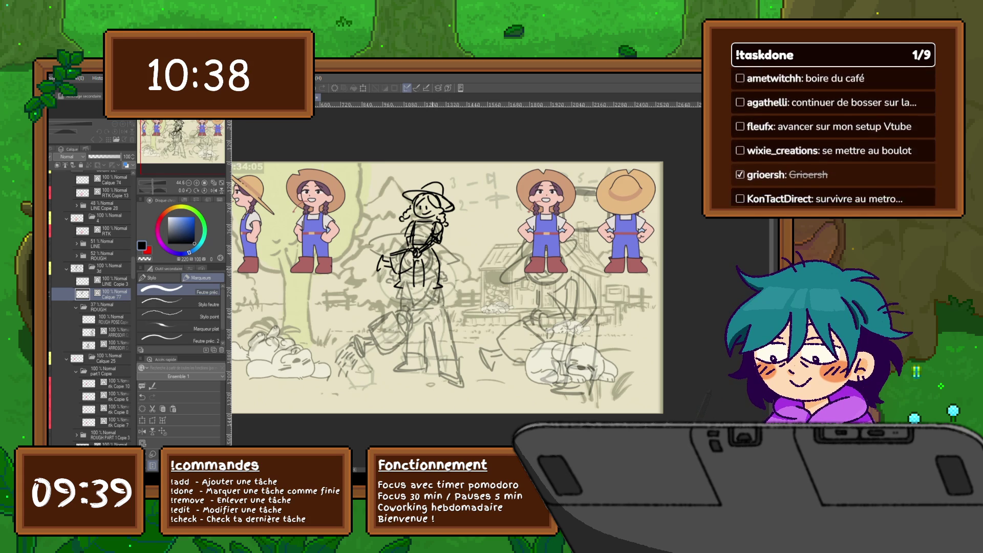
mouse_move(423, 274)
left_mouse_down()
mouse_move(441, 283)
mouse_move(413, 277)
left_mouse_up()
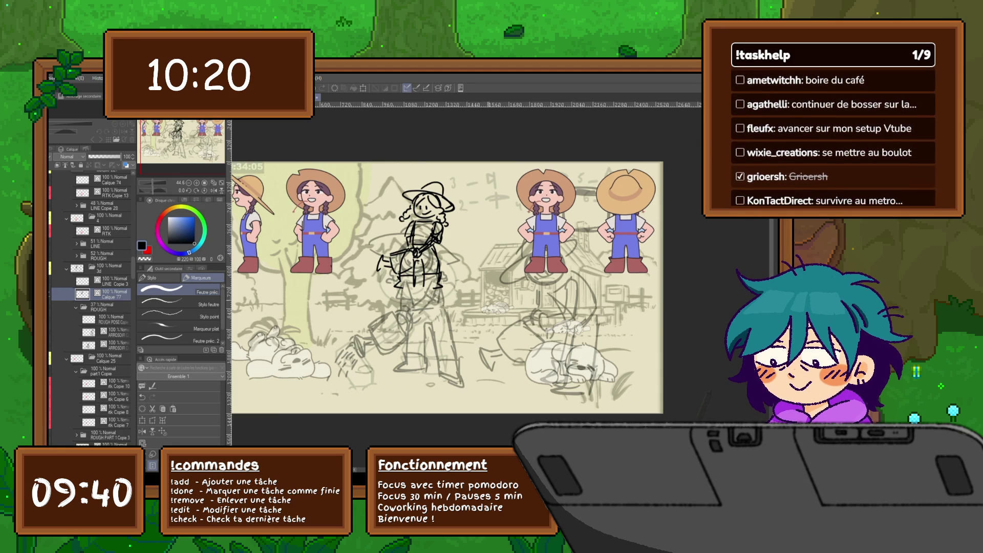
left_click_drag(448, 287, 426, 261)
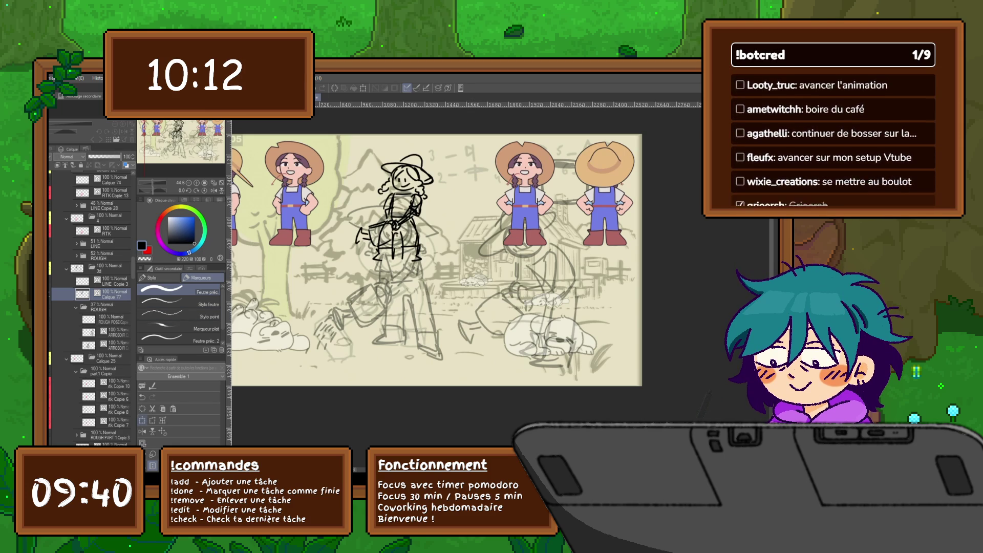
Step: Move the figure sketch beside the front-facing farmer reference and add a new layer above it
key("ctrl+t")
mouse_move(397, 207)
left_mouse_down()
mouse_move(277, 316)
mouse_move(313, 283)
left_mouse_up()
key("Return")
key("ctrl+t")
mouse_move(526, 264)
left_mouse_down()
mouse_move(575, 302)
mouse_move(467, 191)
left_mouse_up()
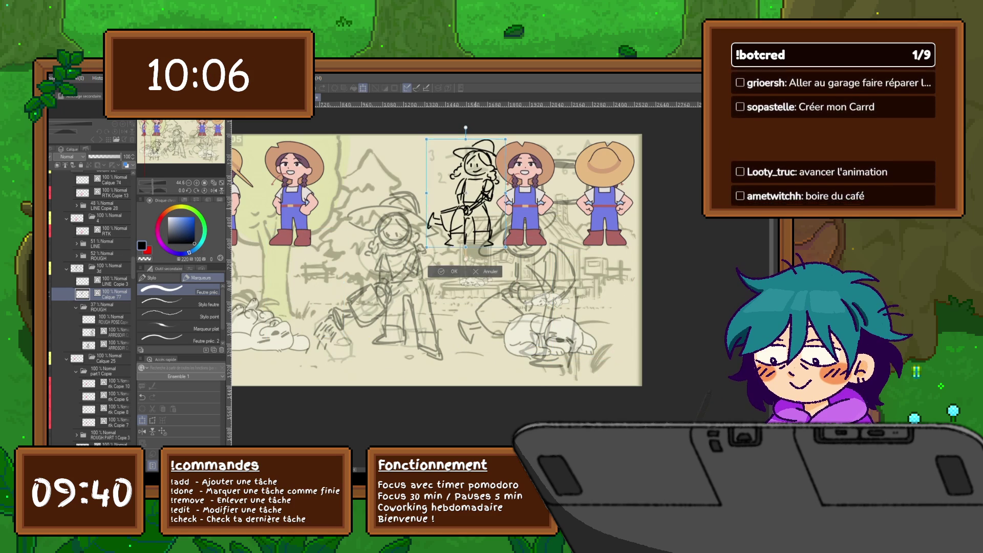
key("Return")
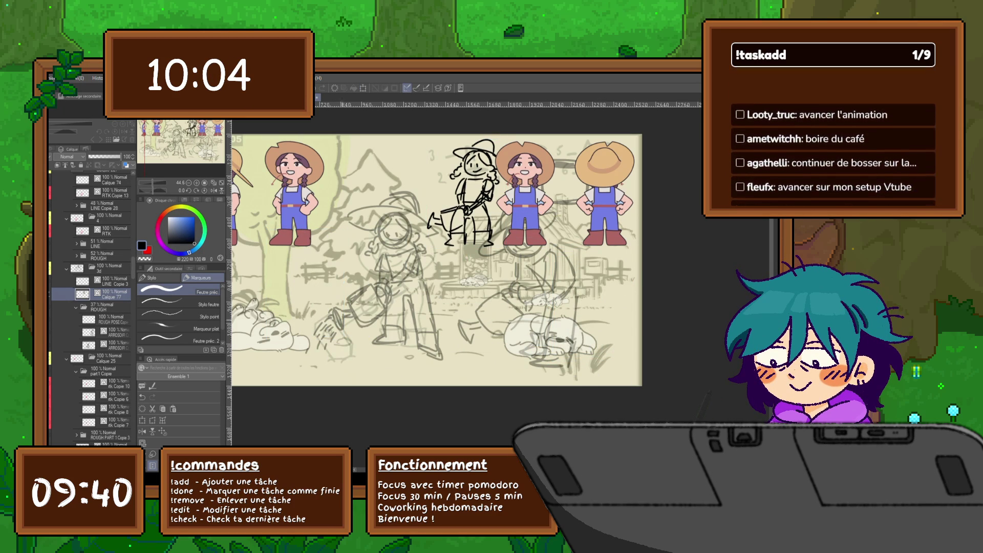
key("ctrl+shift+n")
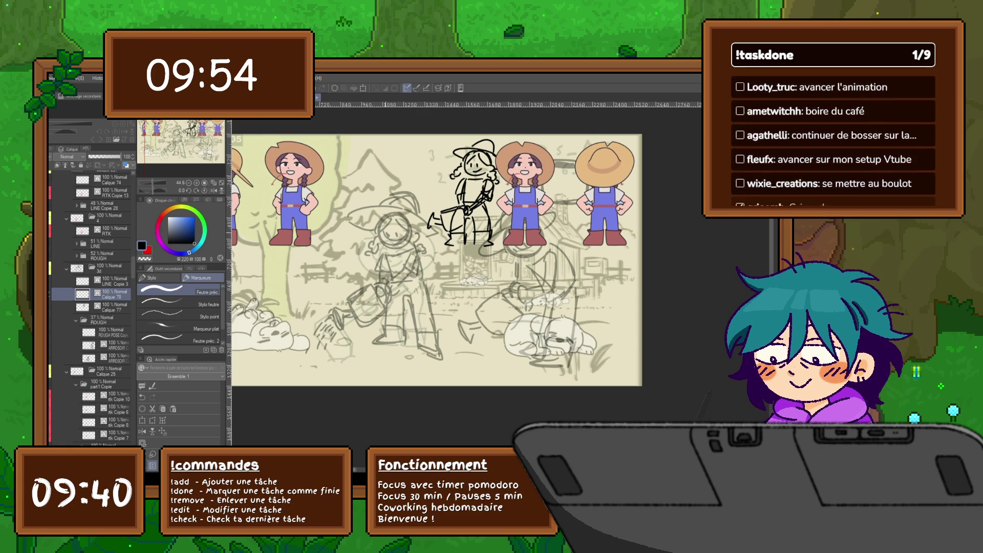
Step: Outline the watering girl's head and hat brim, adding short refining strokes
mouse_move(379, 235)
left_mouse_down()
mouse_move(382, 246)
mouse_move(405, 249)
mouse_move(421, 240)
mouse_move(373, 245)
mouse_move(383, 216)
mouse_move(405, 212)
mouse_move(416, 227)
left_mouse_up()
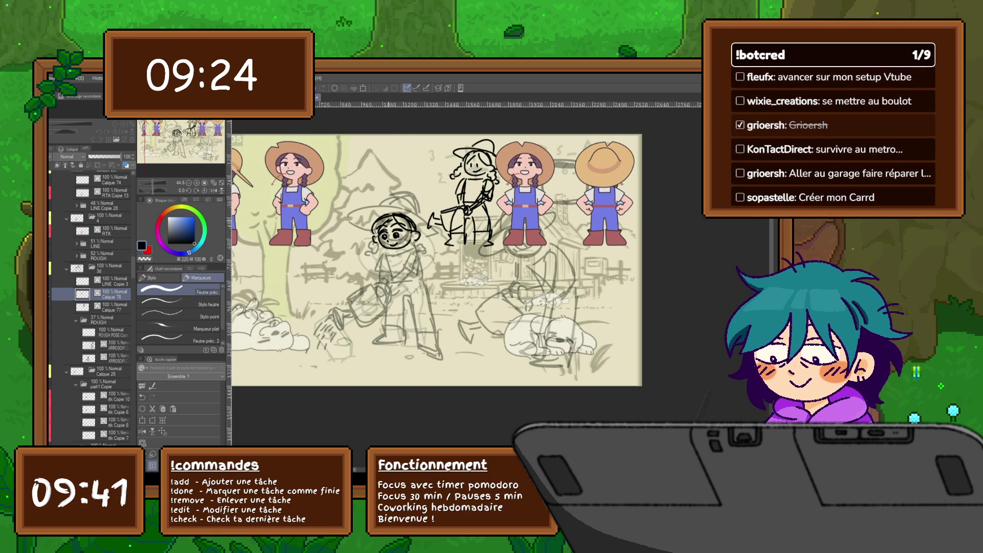
mouse_move(352, 216)
left_mouse_down()
mouse_move(397, 209)
mouse_move(435, 226)
left_mouse_up()
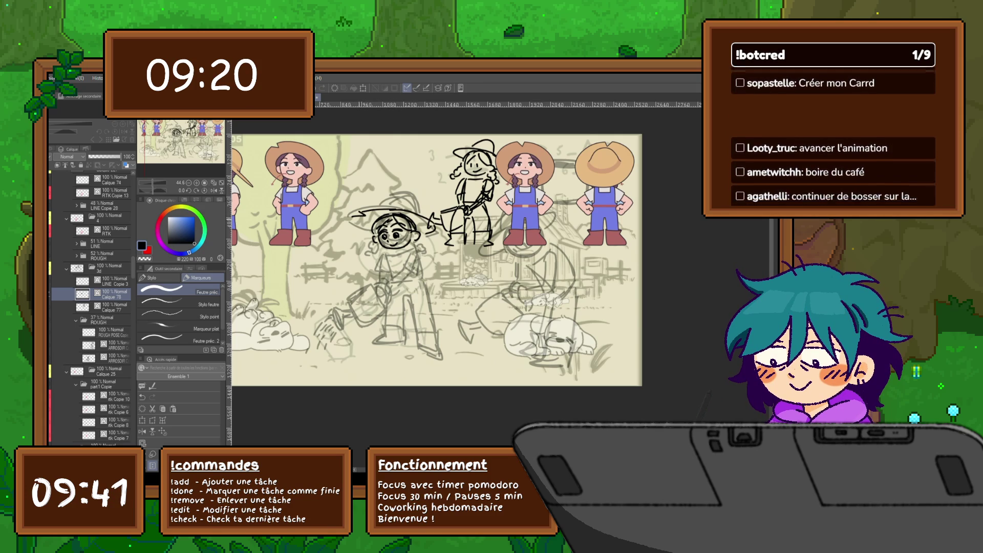
left_click_drag(356, 221, 370, 231)
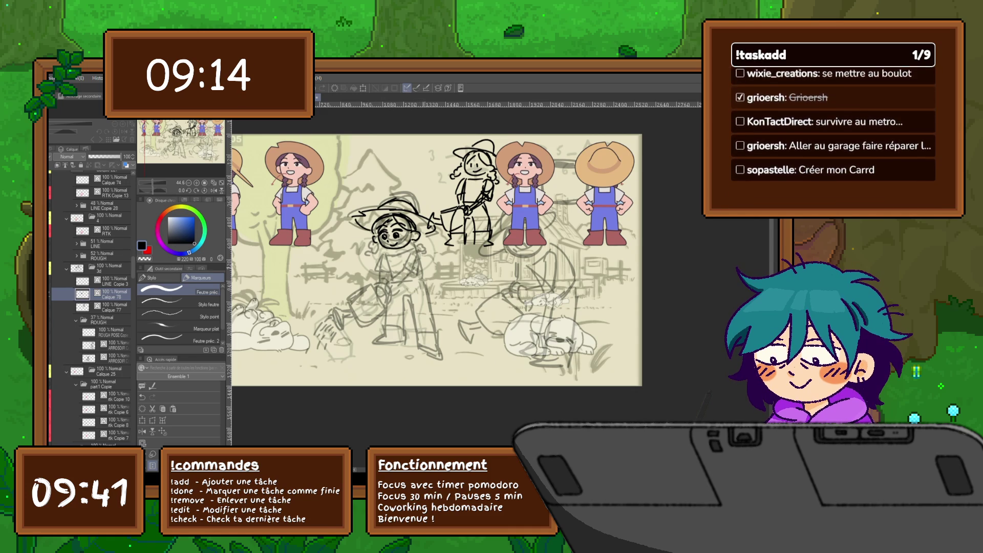
left_click_drag(435, 257, 424, 249)
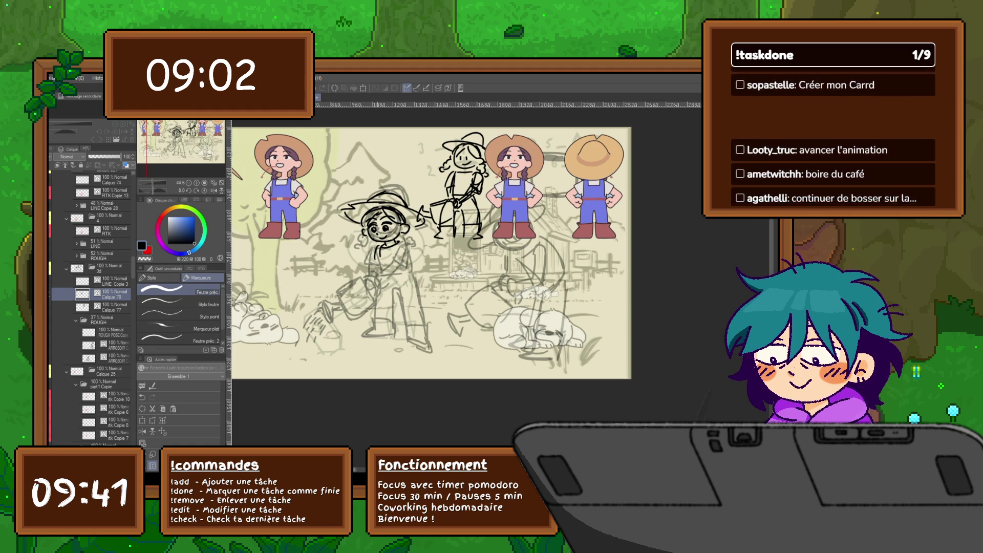
left_click_drag(408, 248, 415, 272)
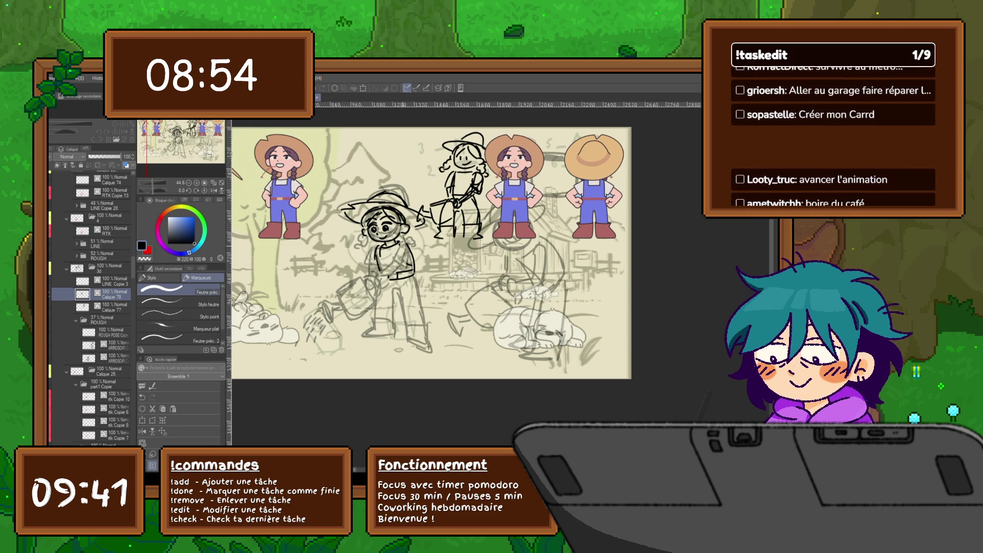
scroll(429, 252, "right", 1)
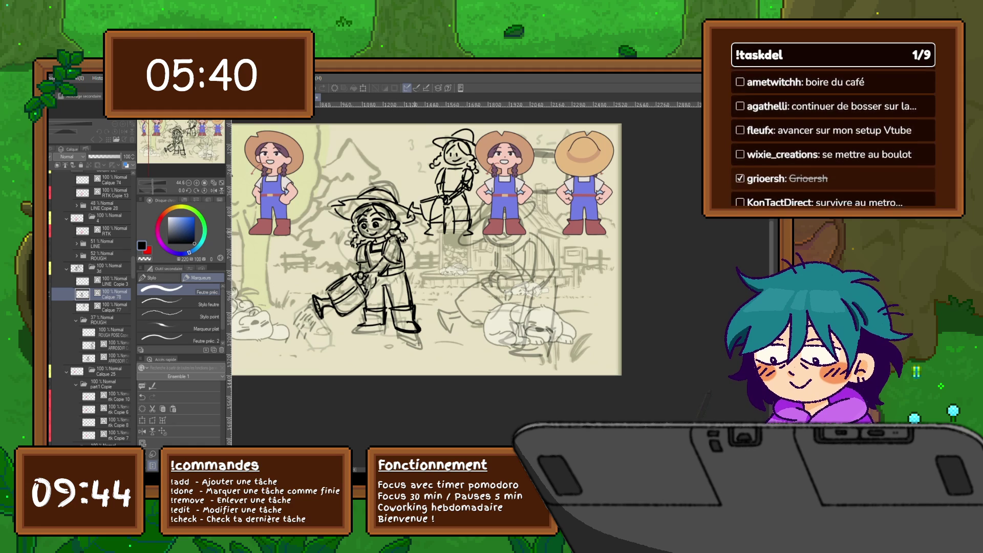
Step: Hide the girl's inked lineart layer to compare it with the scene
scroll(425, 246, "down", 1)
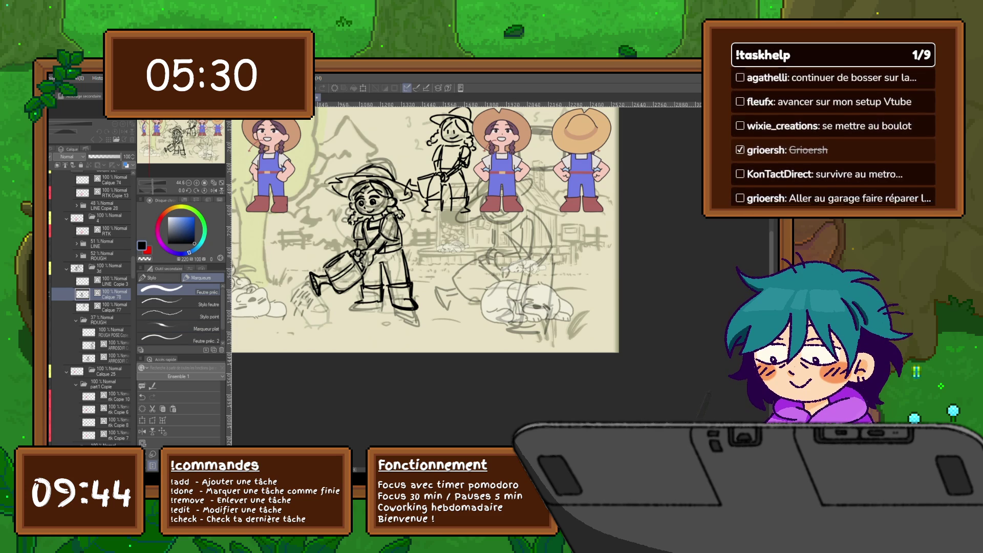
left_click(58, 294)
Step: Fade the girl's lineart to 48% and sketch a red arm on a new layer
left_click(58, 294)
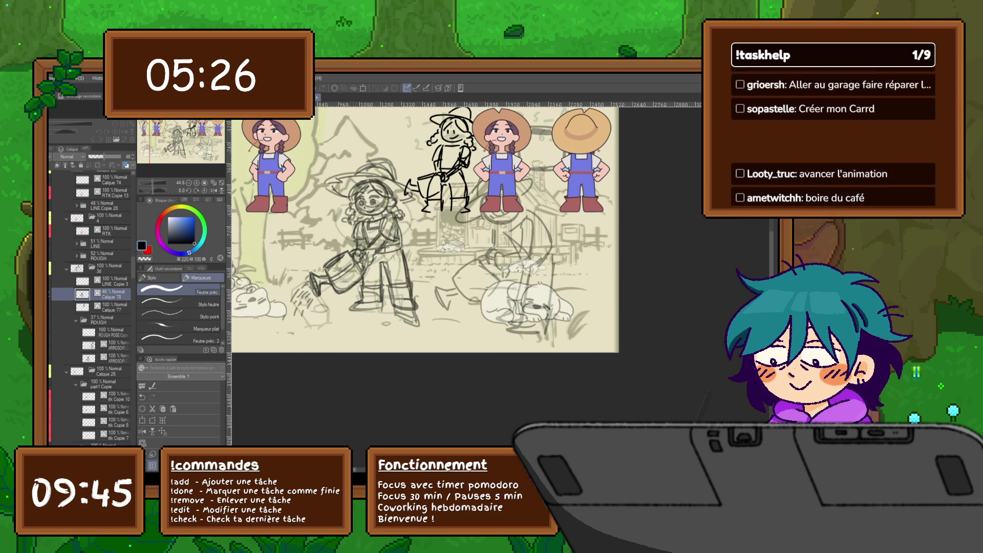
left_click(104, 156)
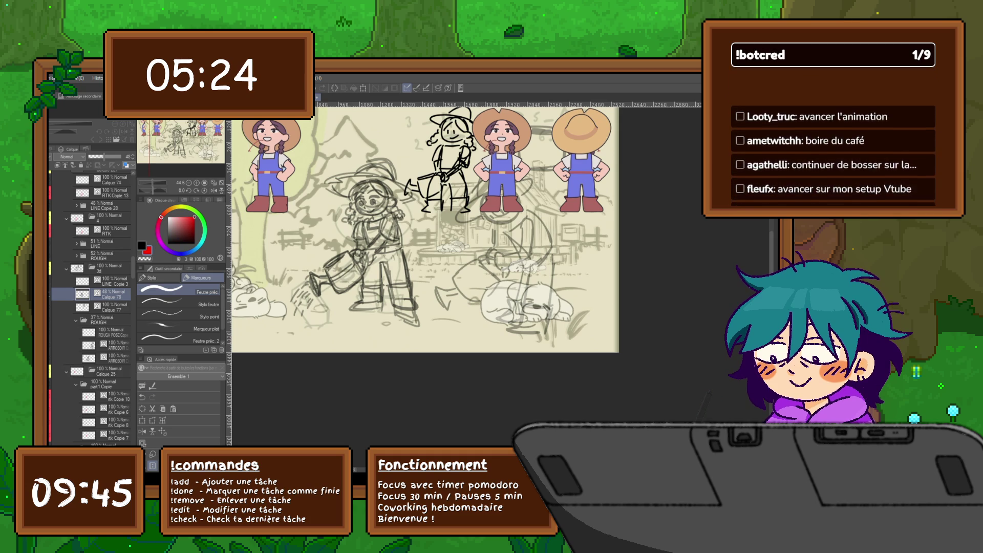
key("ctrl+shift+n")
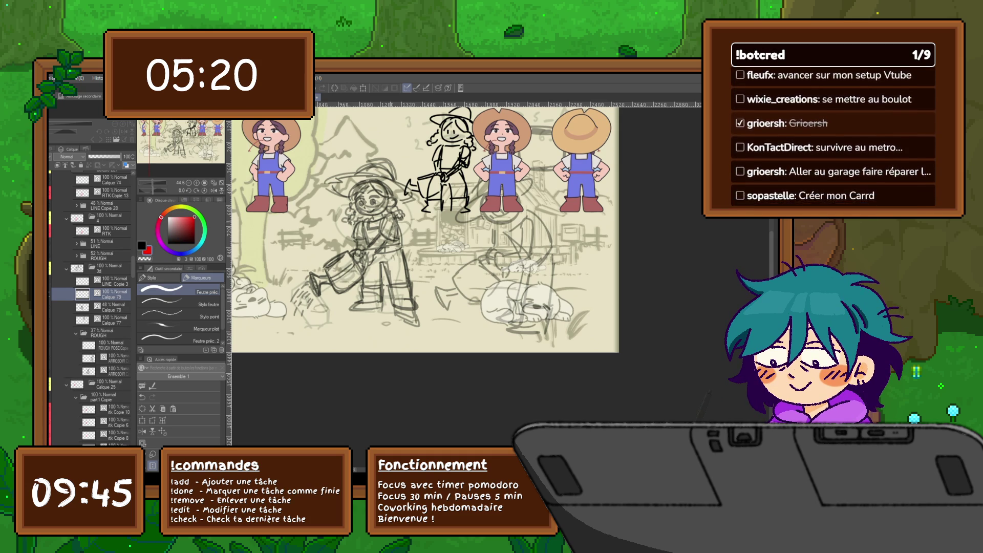
mouse_move(387, 220)
left_mouse_down()
mouse_move(366, 246)
mouse_move(389, 243)
mouse_move(355, 219)
mouse_move(356, 236)
left_mouse_up()
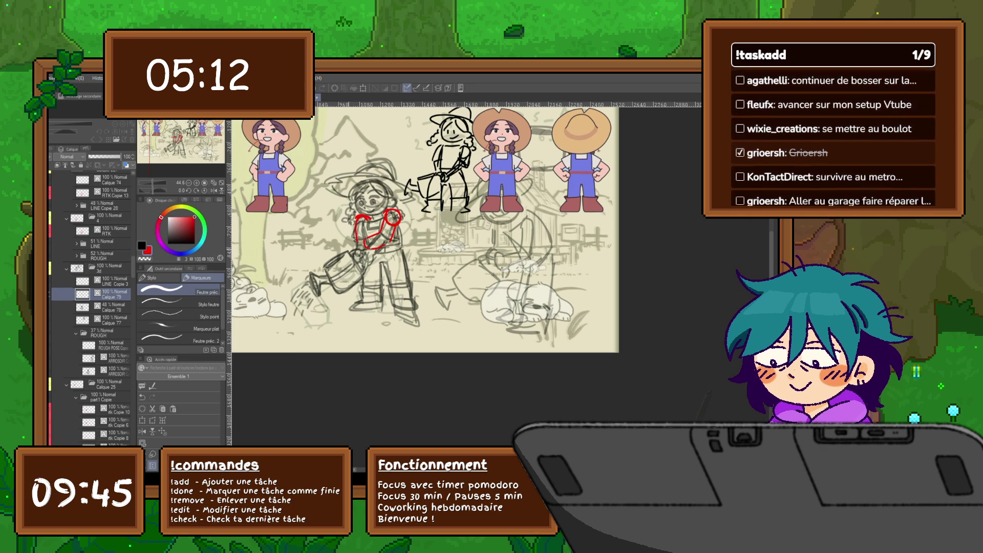
Step: Draw a red watering can on another layer, tilt it upward, and add a stroke near it
key("ctrl+shift+n")
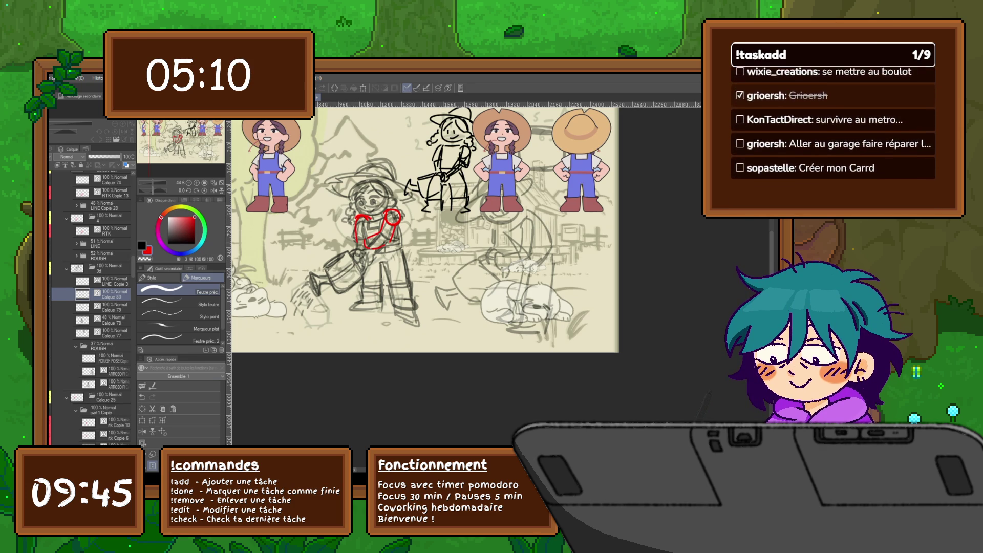
mouse_move(326, 255)
left_mouse_down()
mouse_move(347, 269)
mouse_move(336, 290)
mouse_move(358, 279)
mouse_move(353, 258)
mouse_move(366, 251)
mouse_move(367, 267)
mouse_move(317, 294)
left_mouse_up()
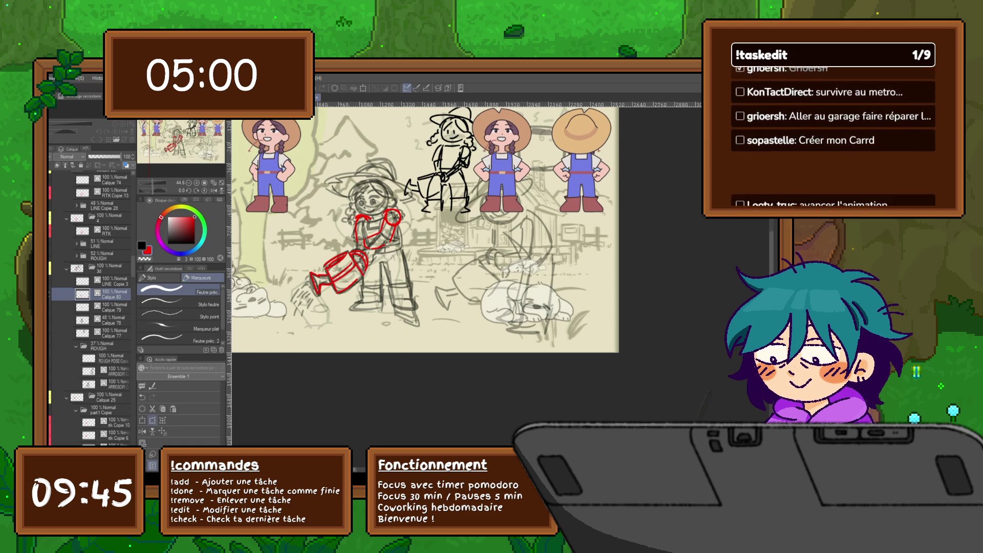
left_click(142, 420)
left_click_drag(339, 272, 342, 254)
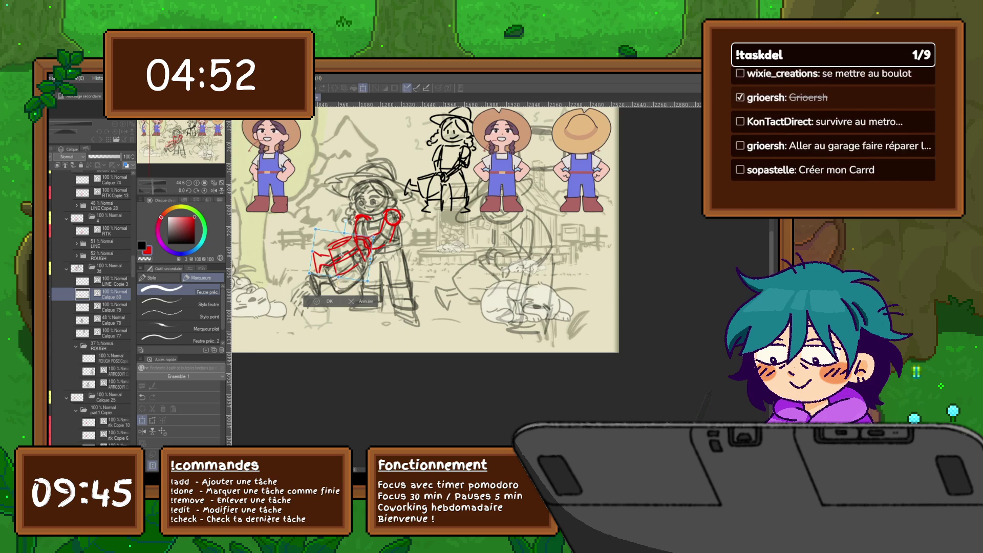
key("Return")
left_click(110, 308)
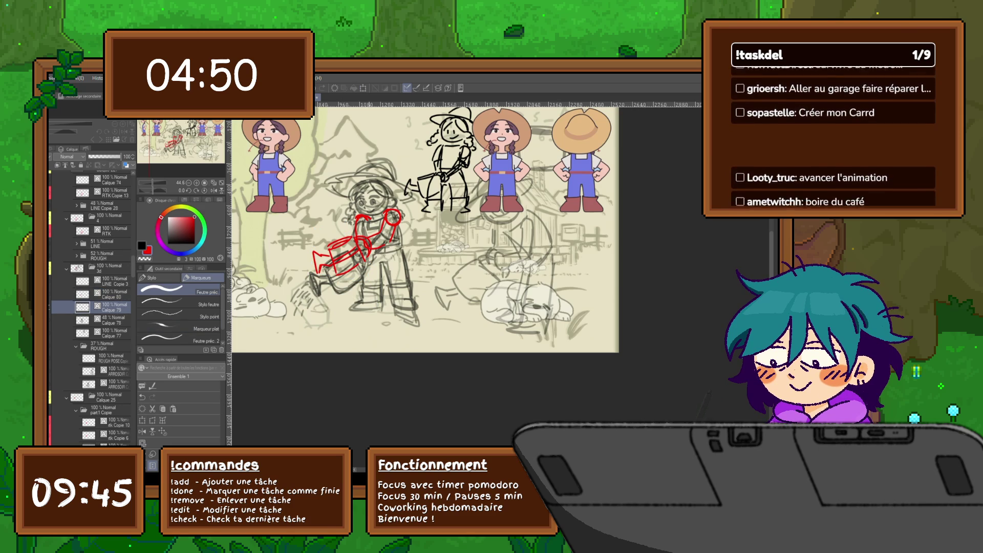
mouse_move(372, 237)
left_mouse_down()
mouse_move(376, 253)
mouse_move(402, 238)
left_mouse_up()
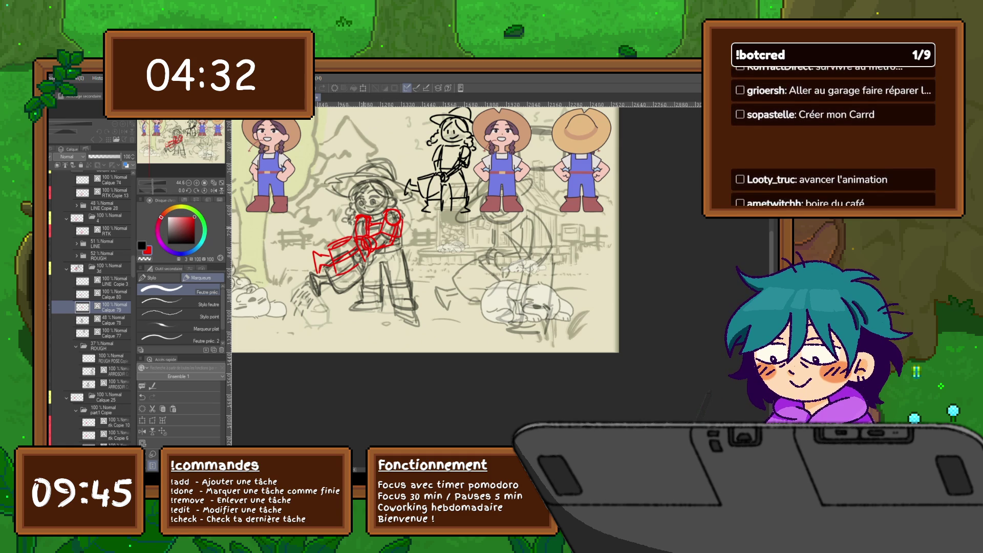
Step: Sketch the girl's red eye and wide-brimmed hat on a new layer
key("ctrl+shift+n")
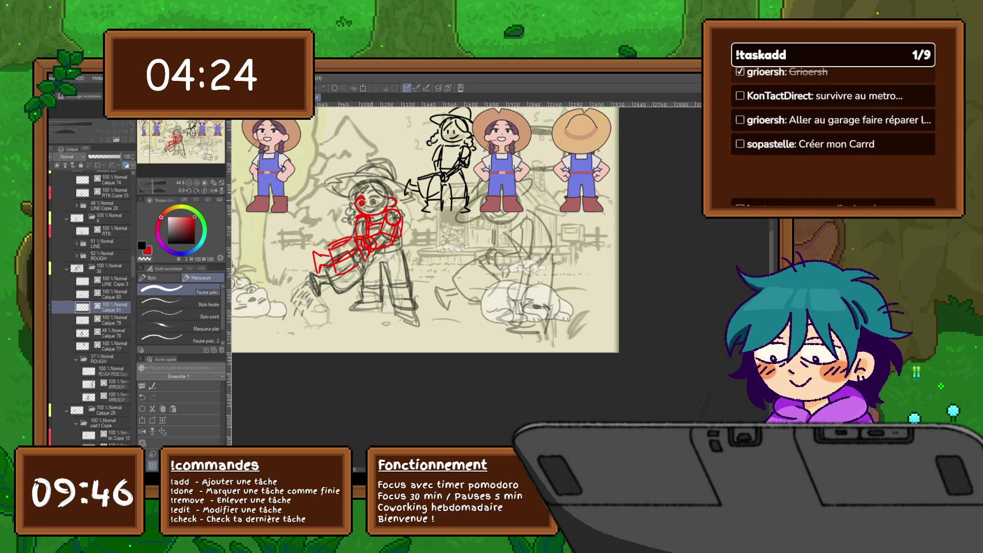
left_click_drag(370, 202, 377, 204)
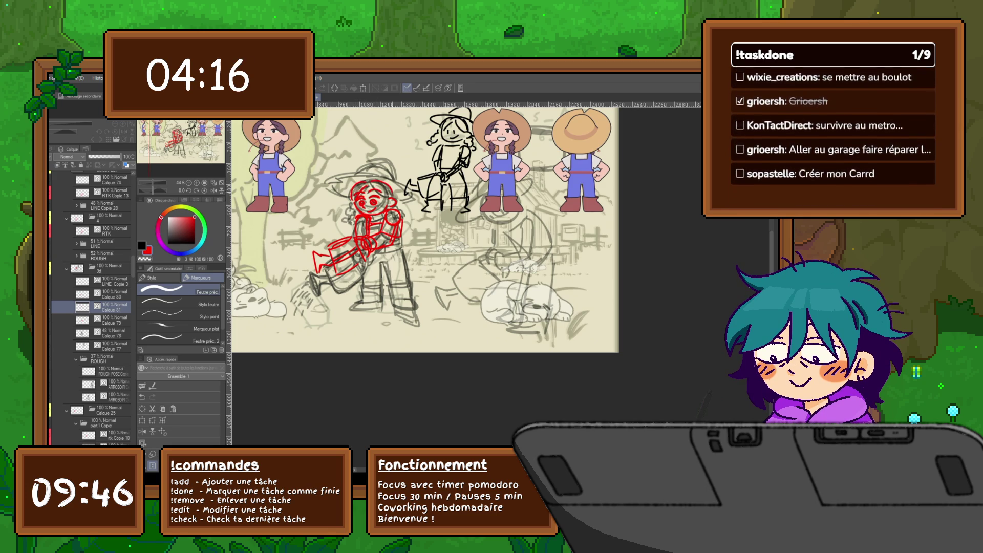
mouse_move(337, 180)
left_mouse_down()
mouse_move(384, 176)
mouse_move(410, 195)
mouse_move(397, 201)
left_mouse_up()
mouse_move(356, 176)
left_mouse_down()
mouse_move(379, 166)
mouse_move(392, 179)
left_mouse_up()
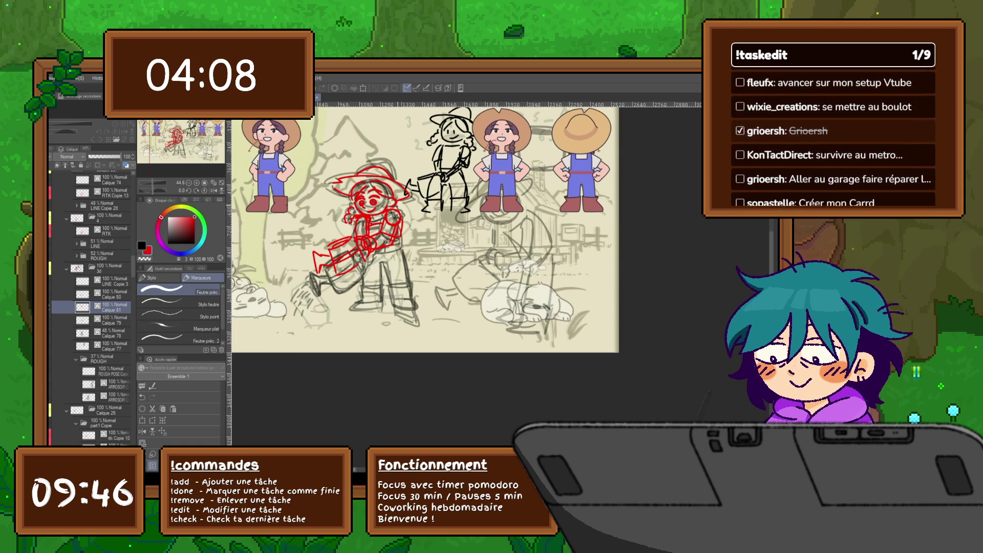
key("ctrl+t")
Step: Nudge the red head sketch slightly up and to the right
left_click_drag(373, 197, 379, 195)
key("Return")
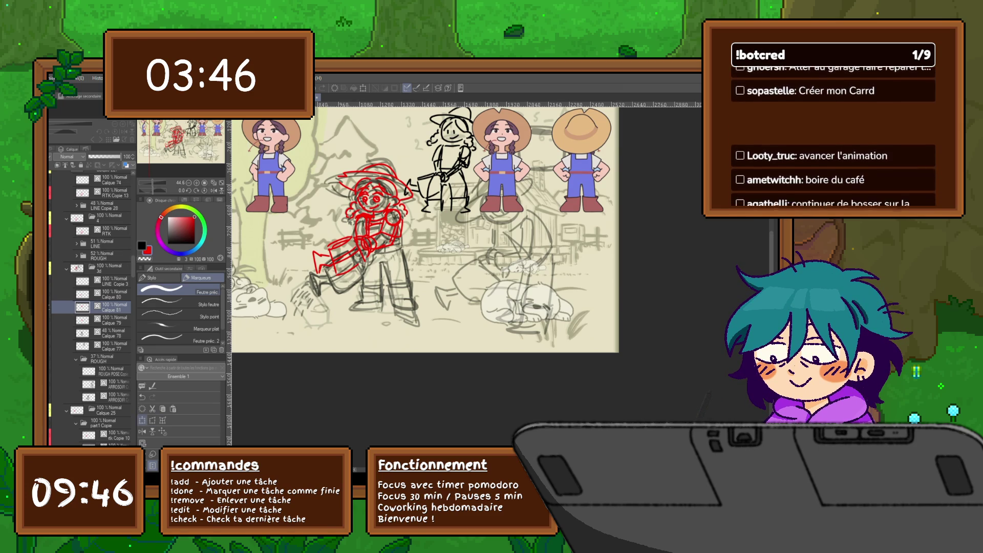
key("ctrl+t")
key("Return")
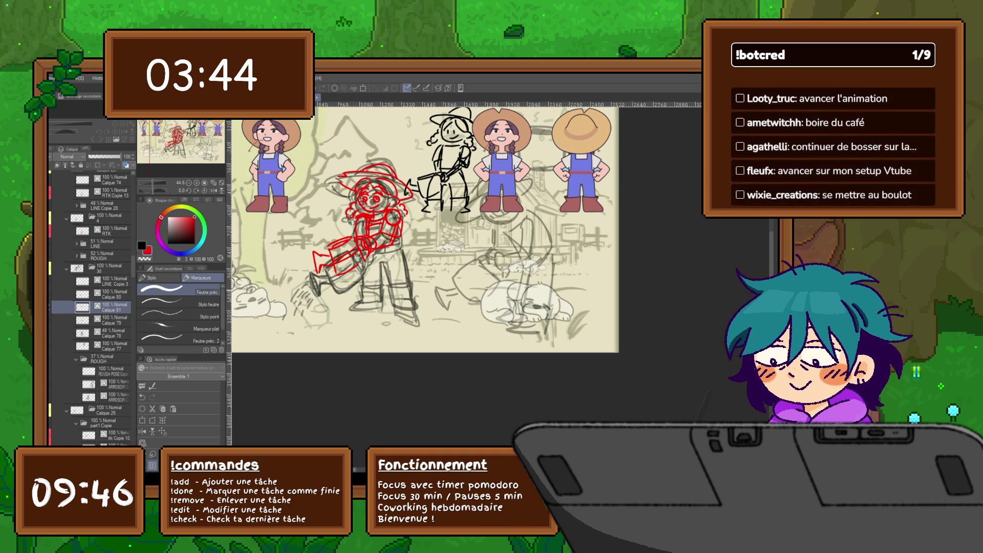
Step: Rough in the girl's red legs on a new layer
key("ctrl+shift+n")
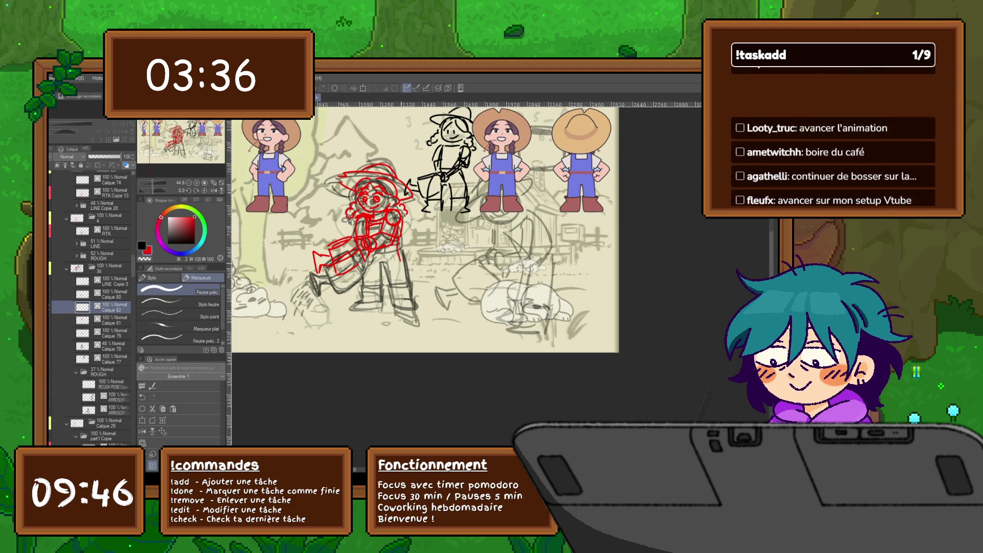
mouse_move(399, 253)
left_mouse_down()
mouse_move(409, 286)
mouse_move(383, 285)
mouse_move(409, 289)
mouse_move(389, 302)
left_mouse_up()
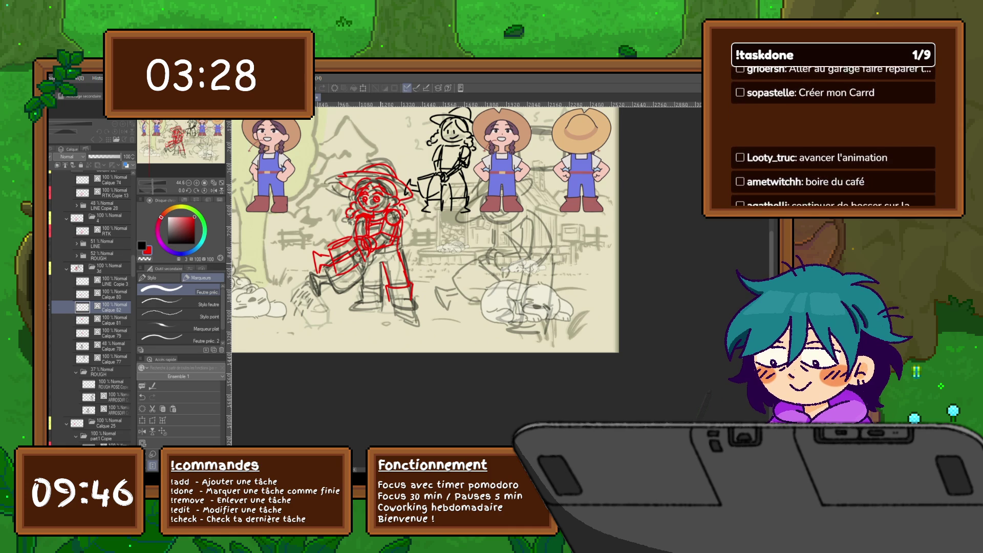
mouse_move(379, 272)
left_mouse_down()
mouse_move(380, 290)
mouse_move(364, 277)
left_mouse_up()
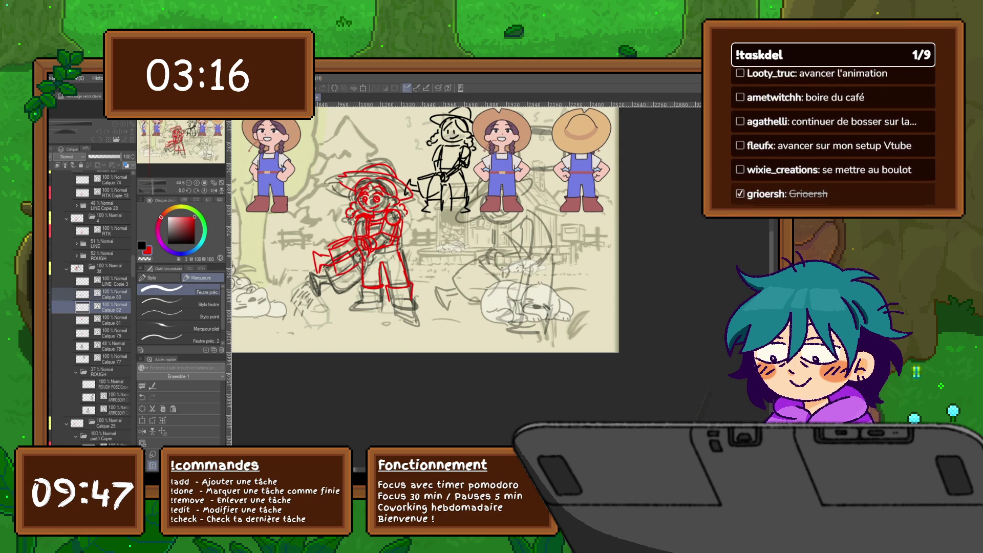
left_click(110, 333)
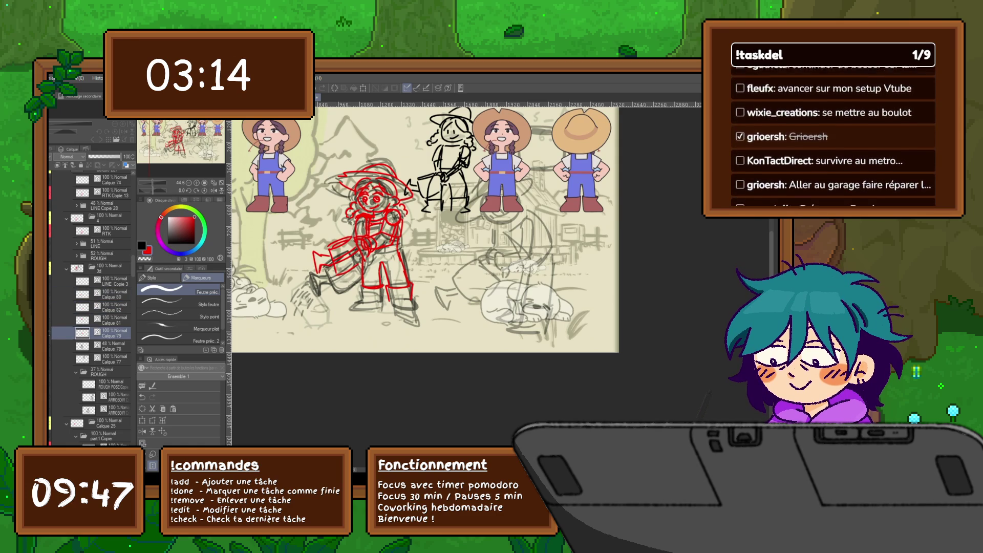
Step: Group the red sketch layers into the 3e folder and collapse it
left_click(110, 294)
key("ctrl+g")
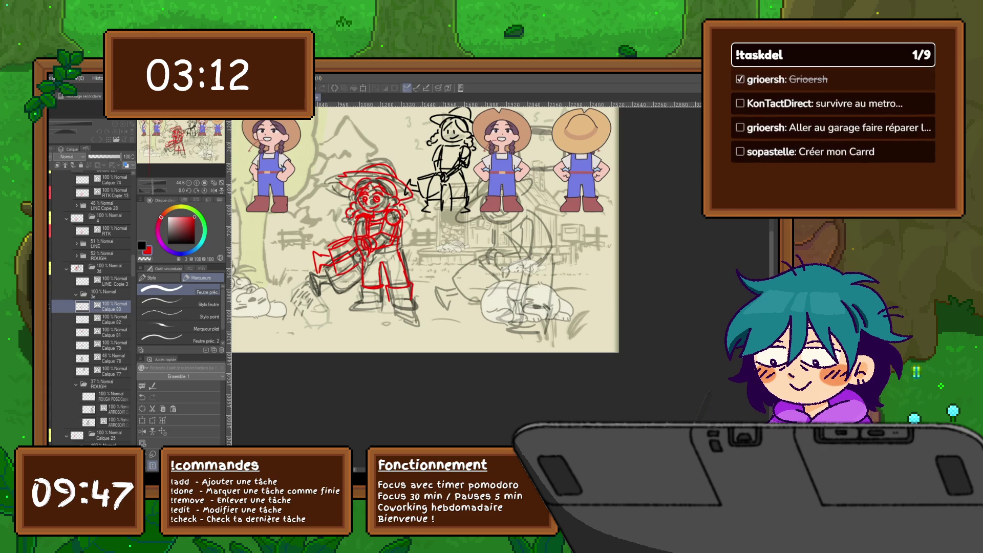
left_click(110, 345, "shift")
left_click(76, 294)
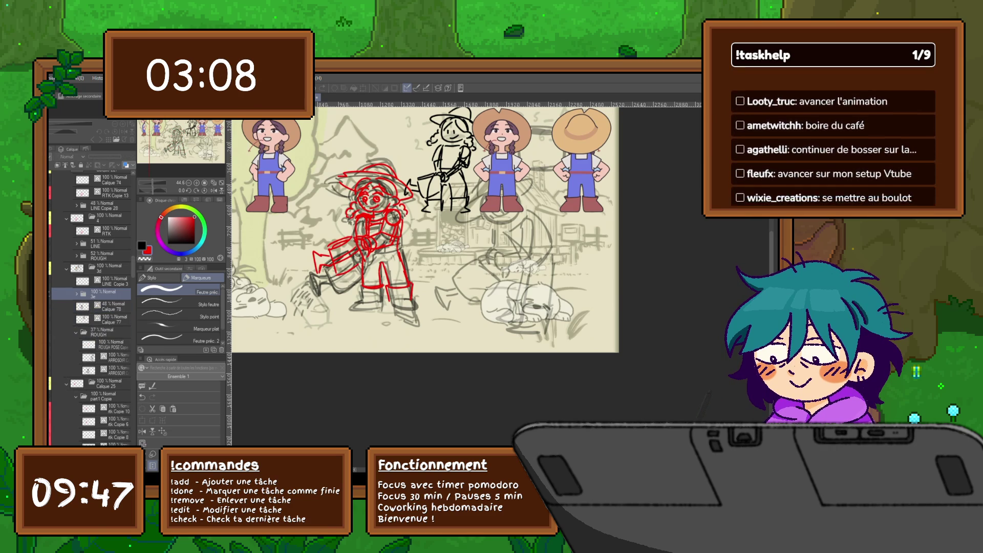
Step: Toggle the red sketch on and off to compare, ending with the rough figures hidden
key("ctrl+z")
key("ctrl+y")
key("ctrl+z")
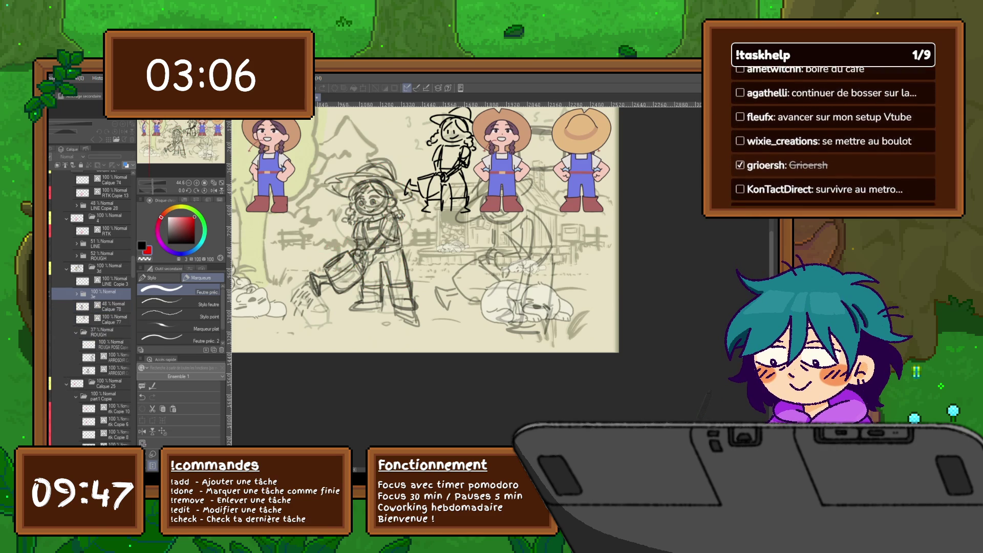
key("ctrl+y")
key("ctrl+z")
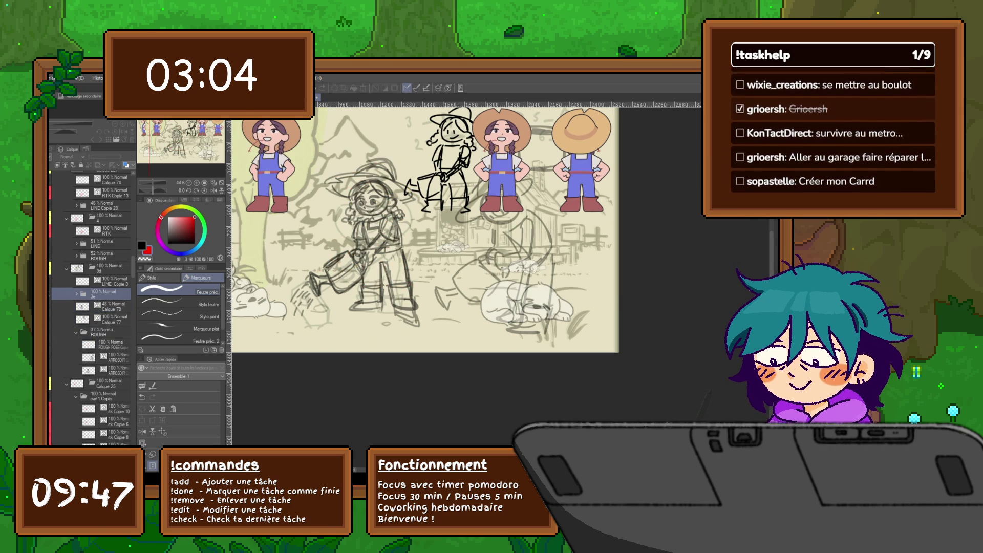
key("ctrl+y")
key("ctrl+z")
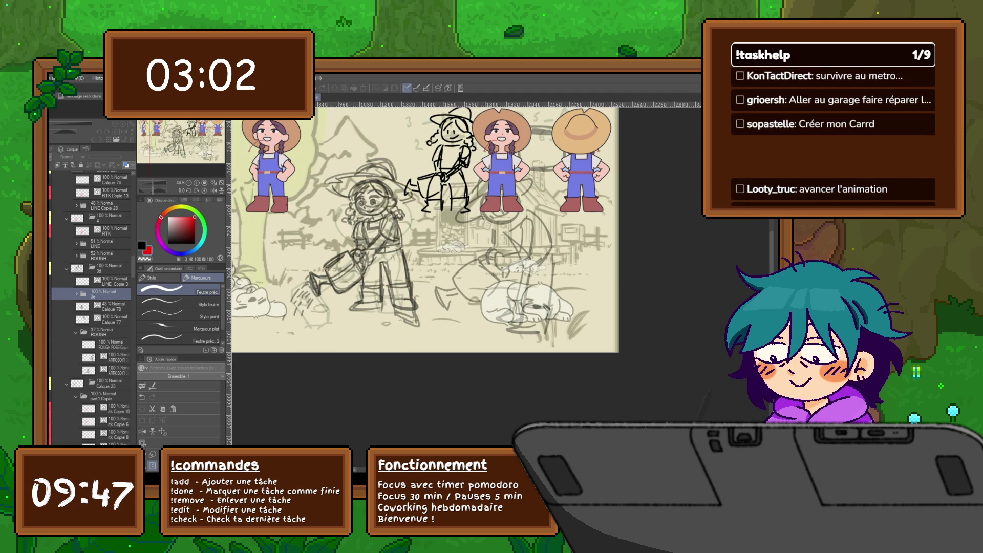
key("ctrl+y")
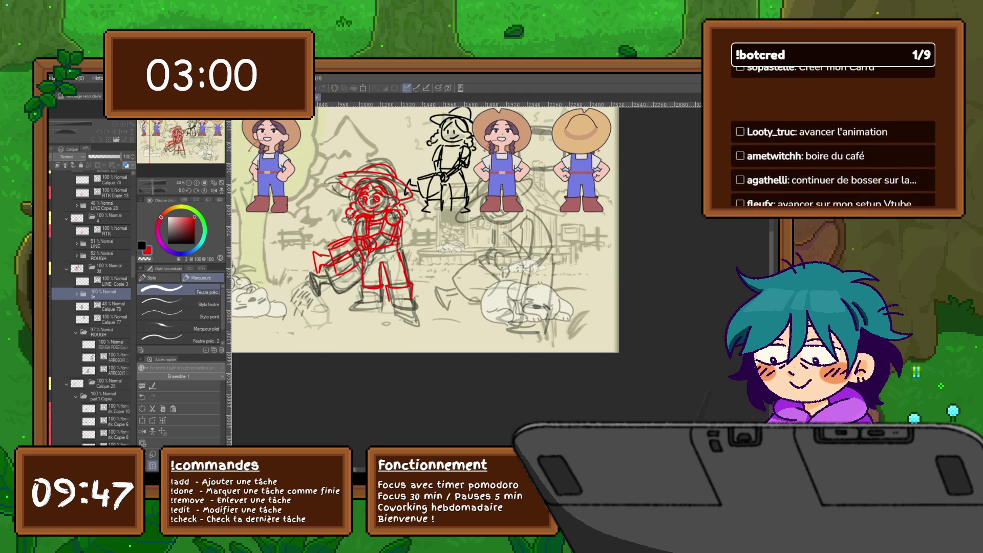
key("ctrl+z")
key("ctrl+y")
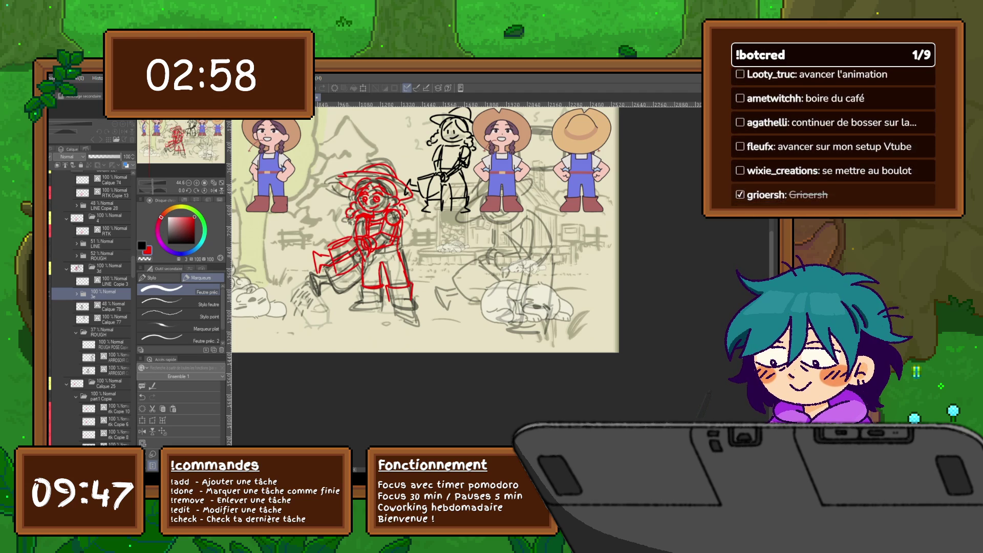
key("ctrl+z")
key("ctrl+y")
key("ctrl+z")
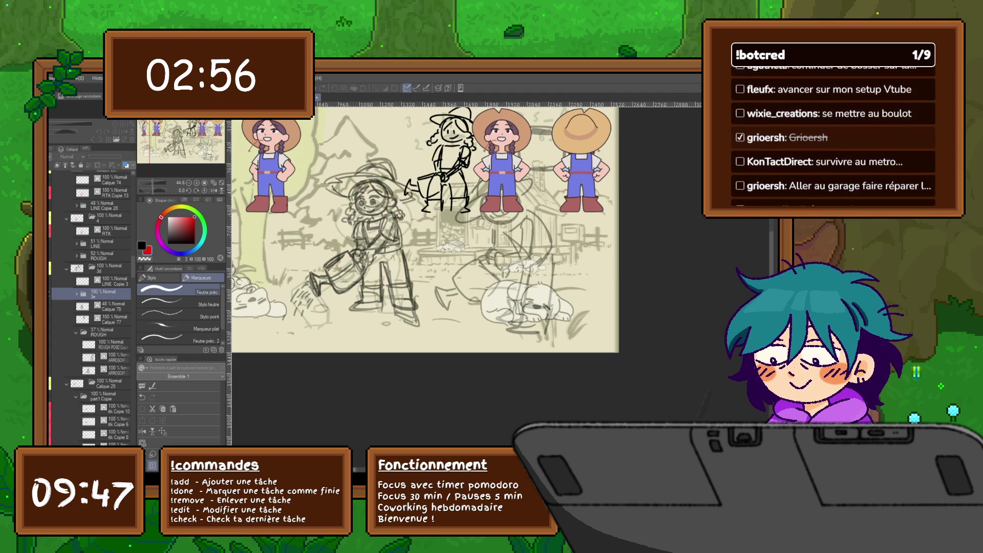
key("ctrl+y")
key("ctrl+z")
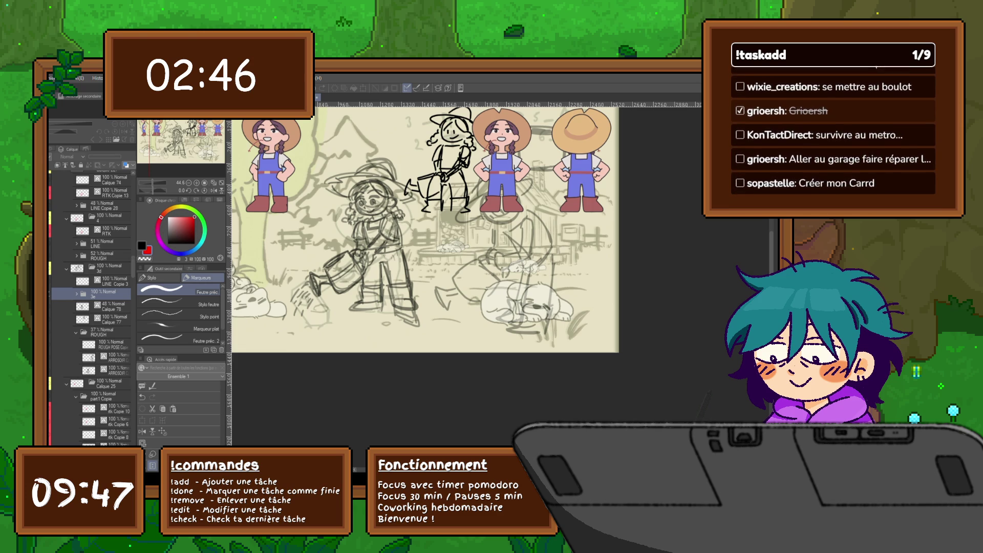
key("ctrl+z")
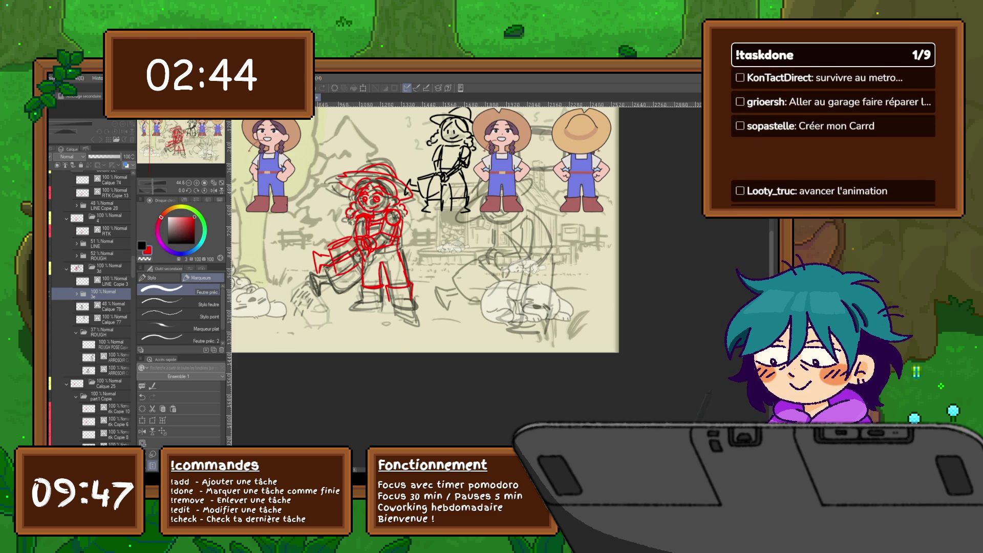
key("ctrl+y")
key("ctrl+y")
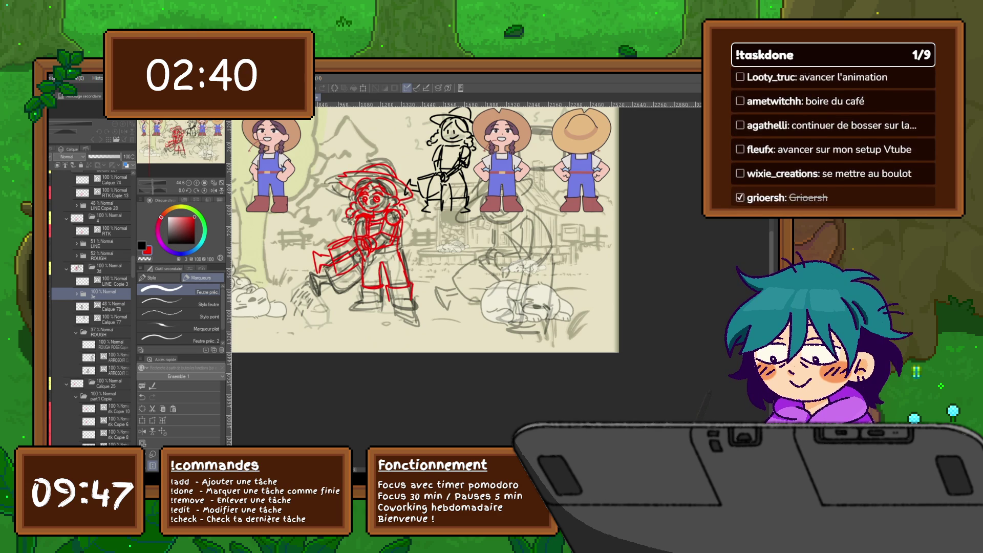
key("ctrl+z")
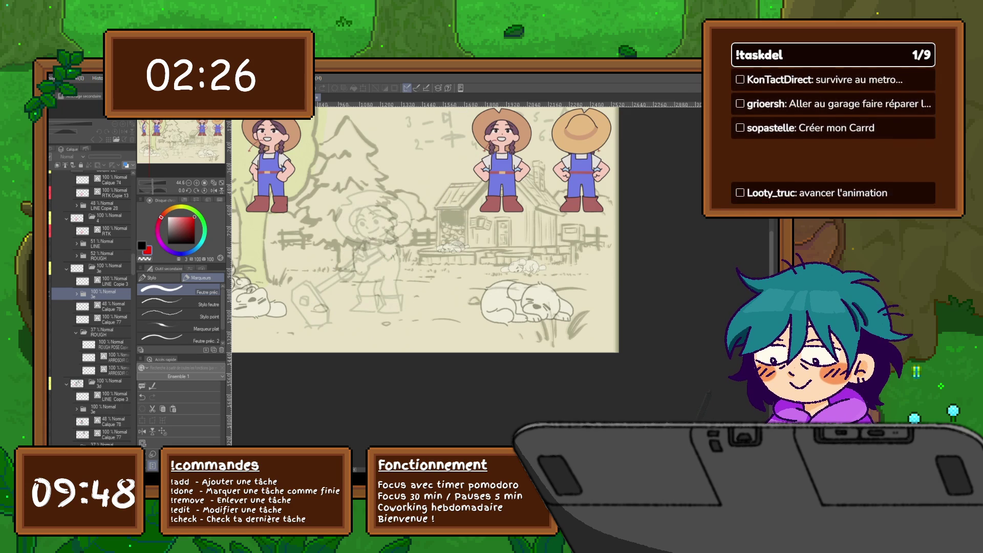
Step: Undo and redo to compare versions of the rough farmer sketch figures
key("ctrl+z")
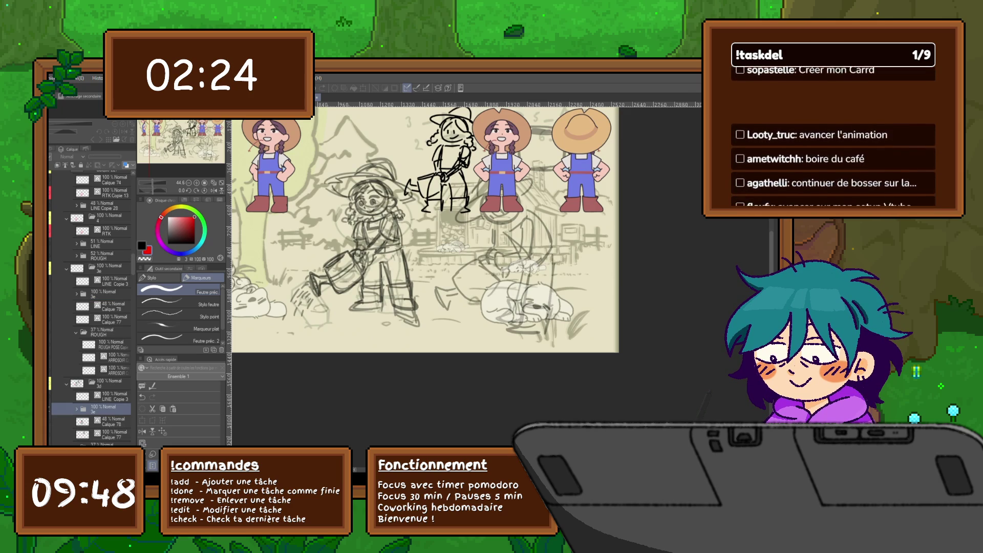
key("ctrl+y")
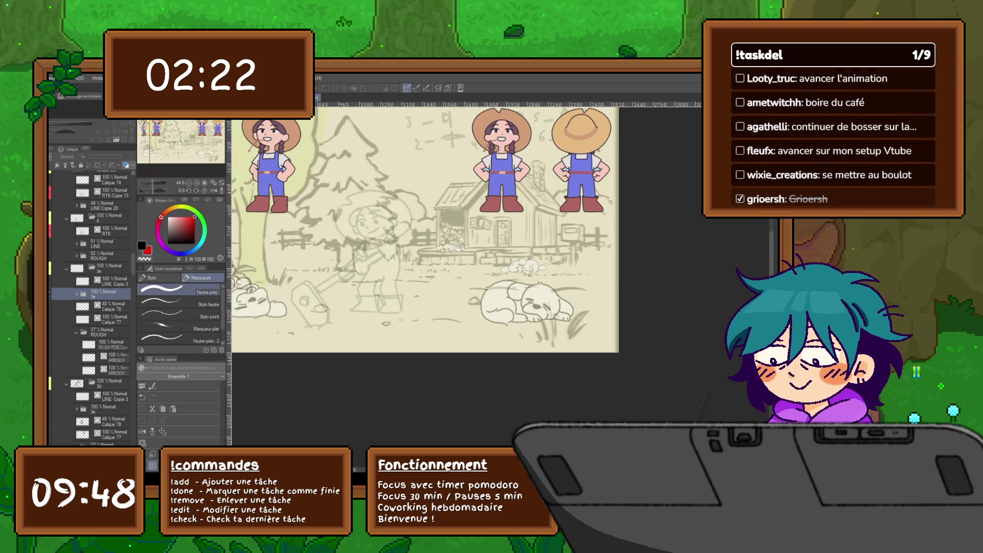
key("ctrl+z")
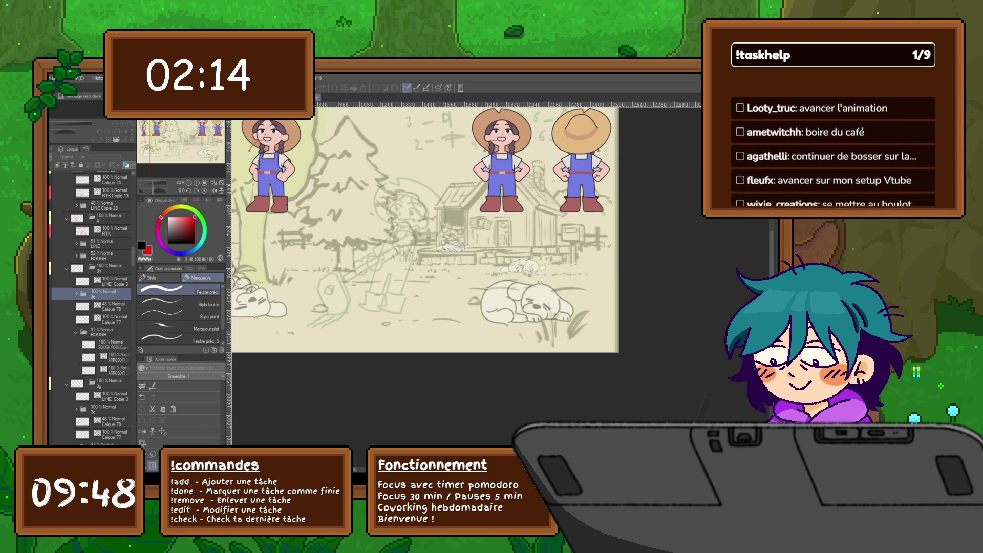
key("ctrl+z")
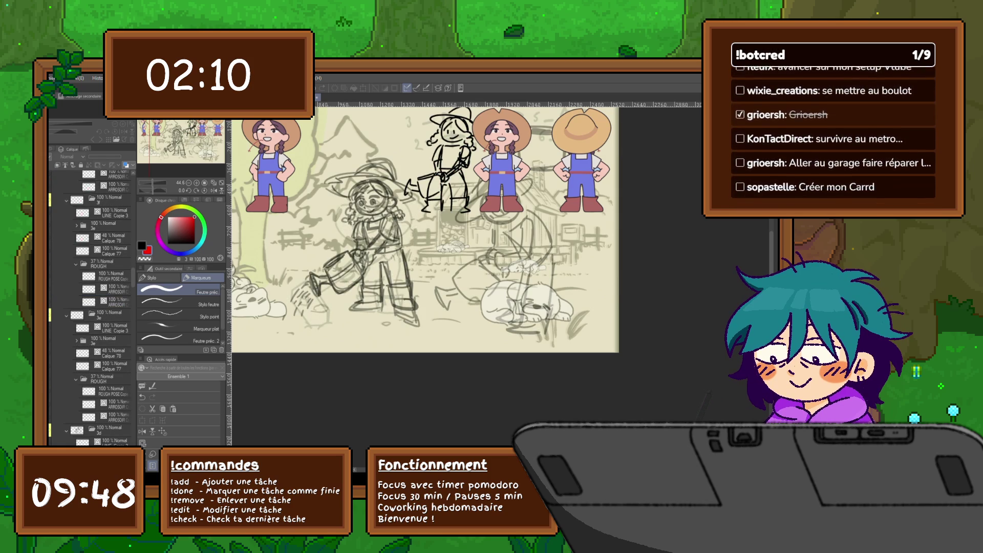
scroll(89, 307, "down", 5)
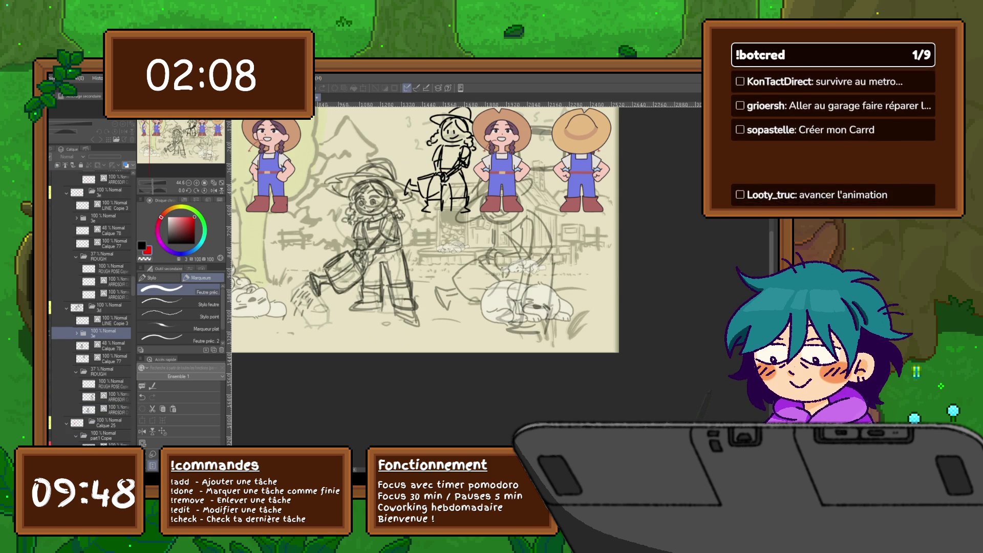
key("ctrl+z")
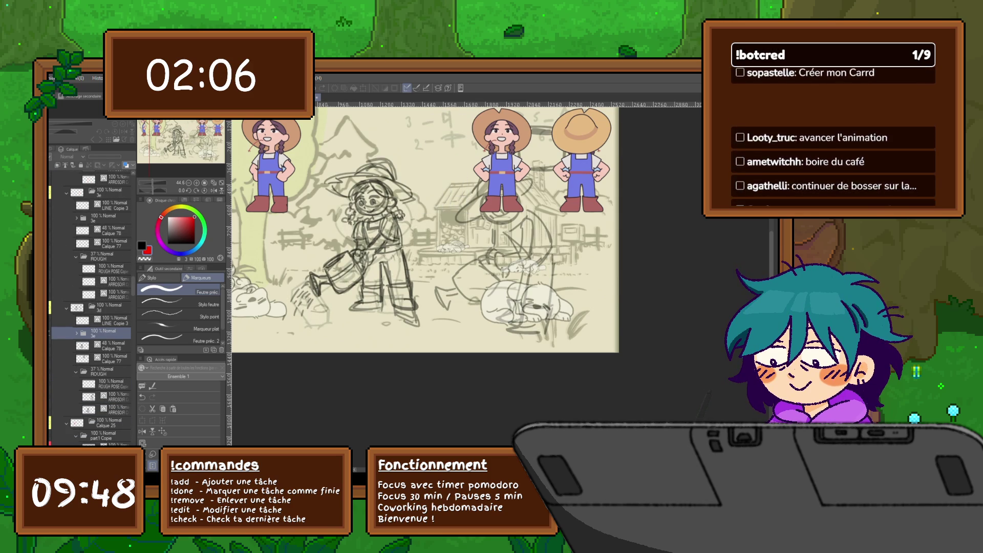
key("ctrl+y")
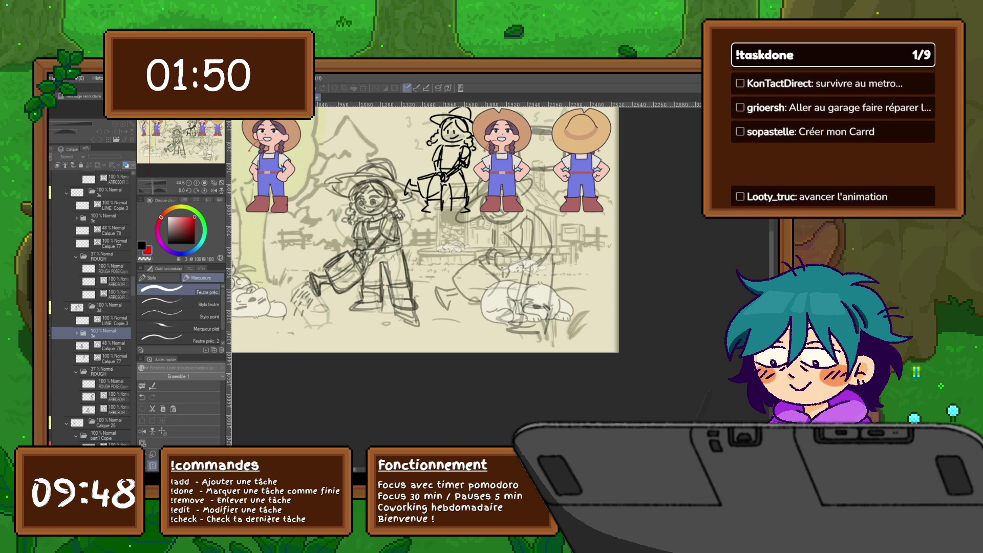
Step: Hide the sketch figures and place a Calque 78 copy above LINE Copie 3
left_click(110, 345)
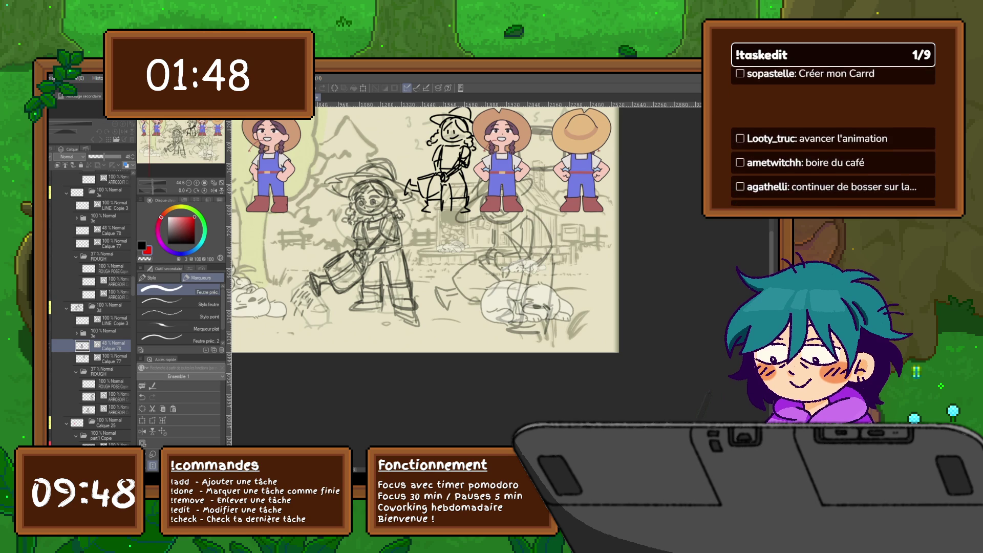
key("Right")
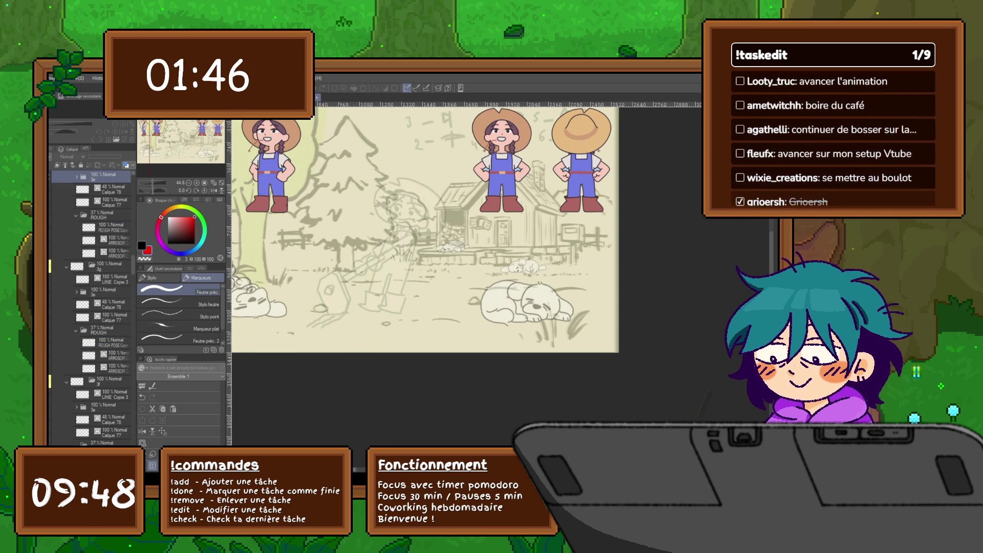
scroll(90, 307, "up", 1)
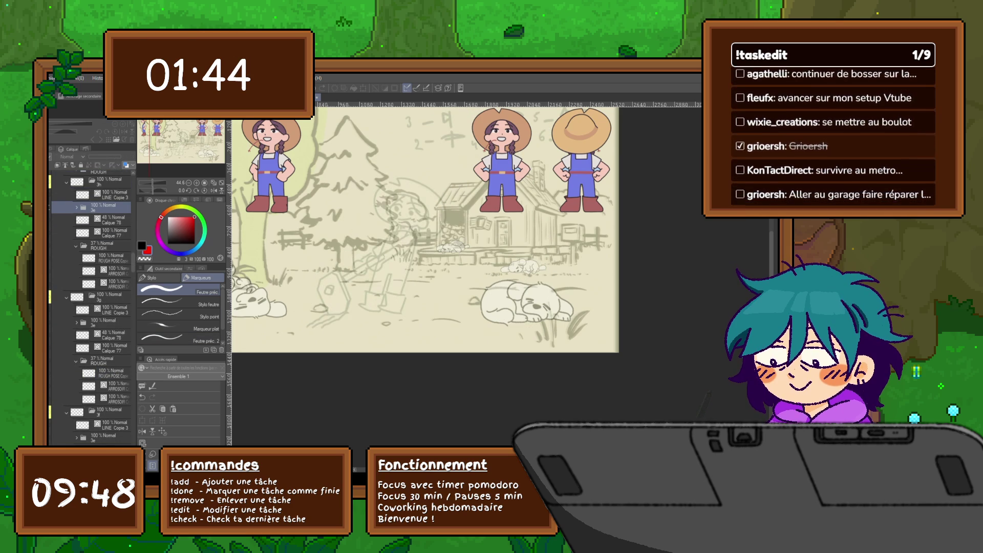
left_click(110, 194)
left_click(115, 284, "shift")
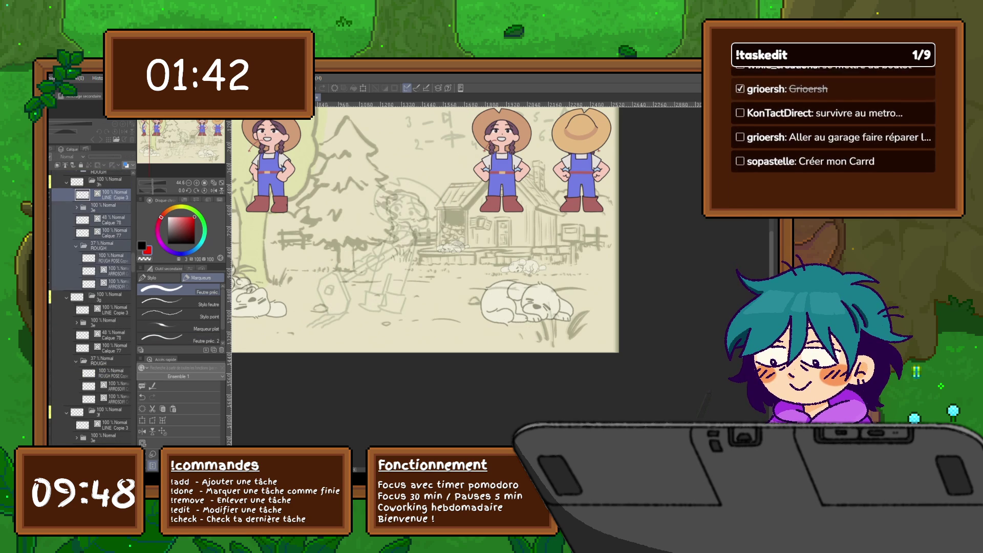
key("ctrl+v")
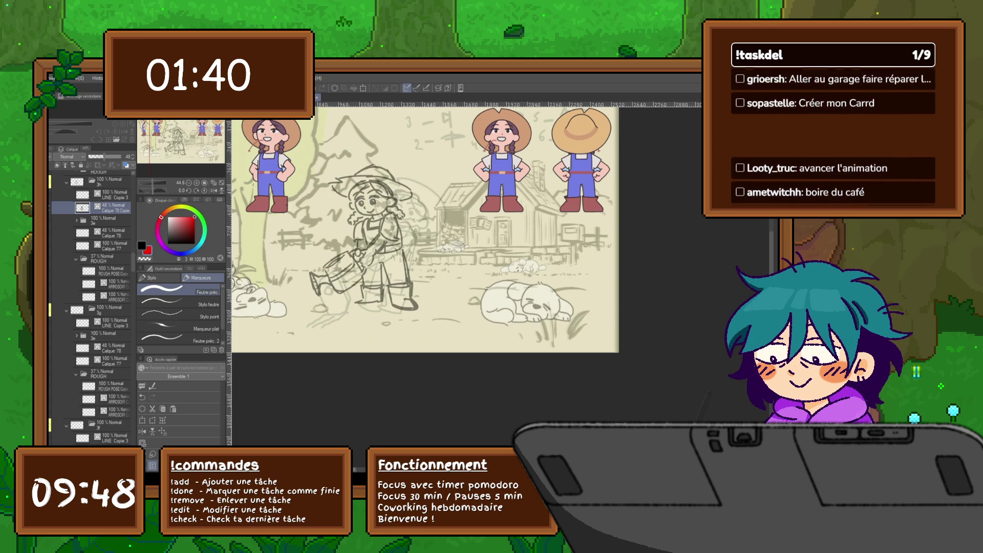
left_click_drag(110, 194, 110, 213)
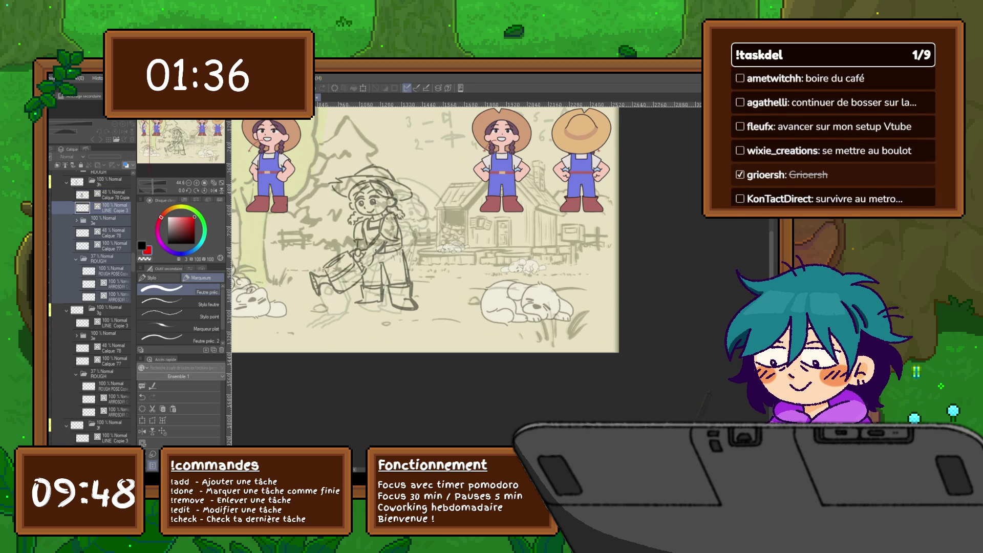
Step: Delete the copied LINE Copie 3 through ARROSOIR layers from frames 3h and 3g
key("Delete")
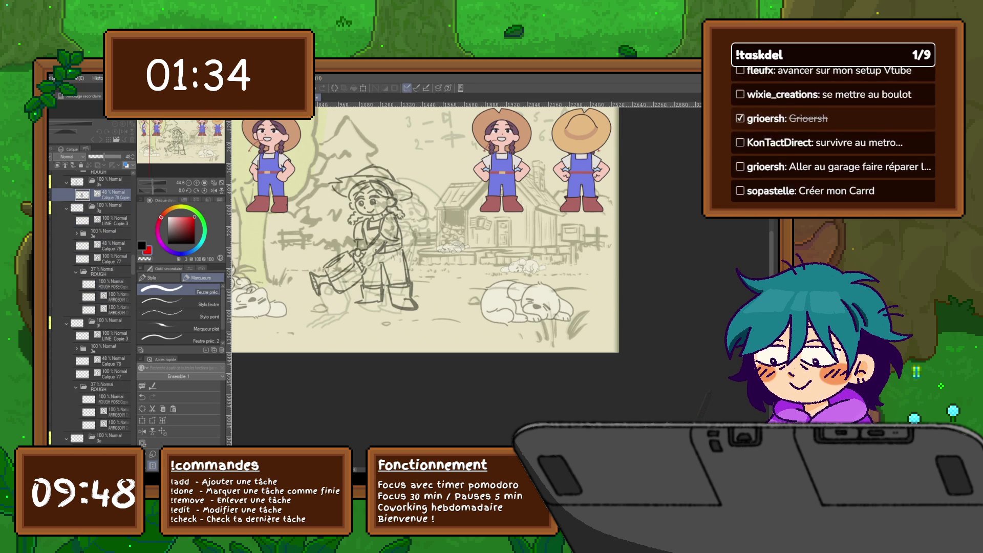
key("Delete")
left_click(102, 220)
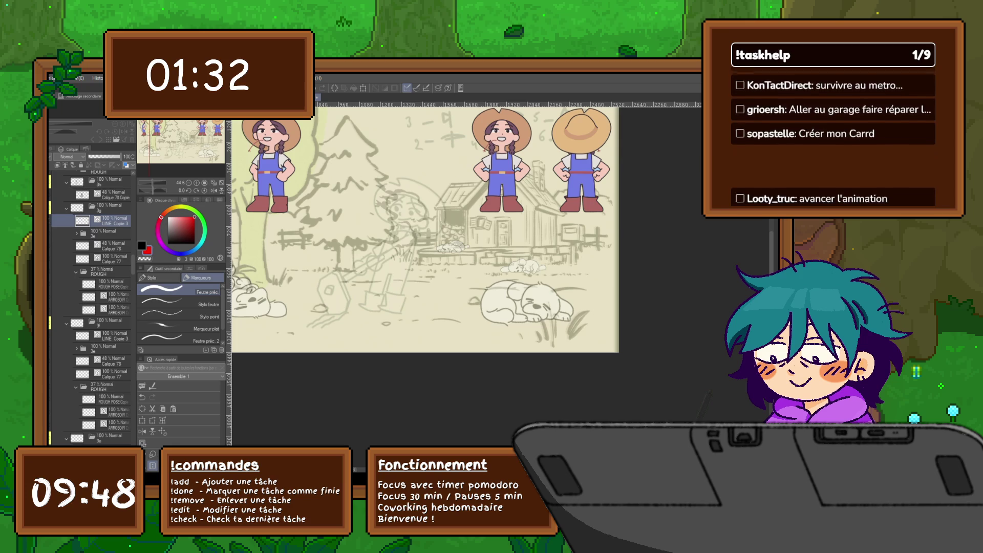
left_click(116, 297, "shift")
key("Delete")
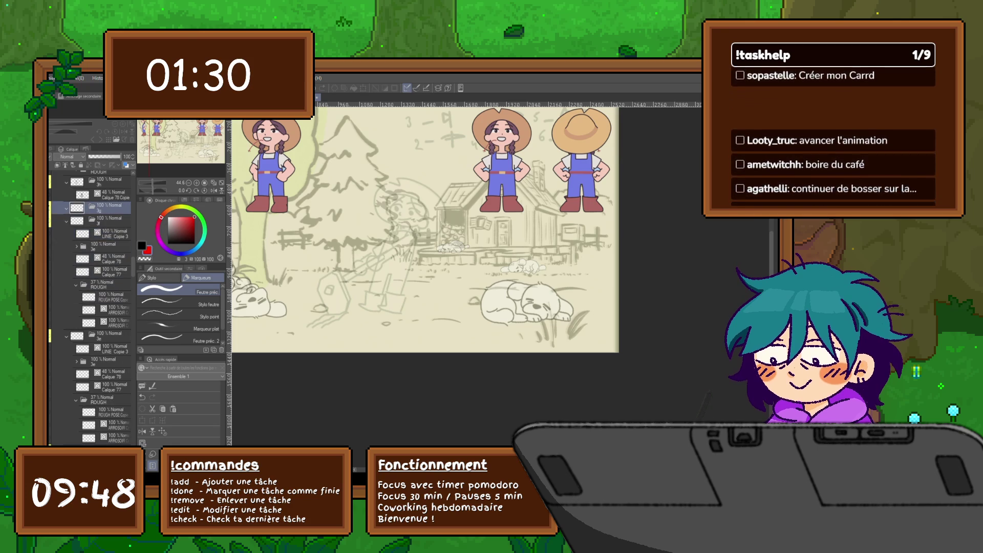
Step: Delete the copied layers from frame 3e, undoing a stray extra 3e folder change
left_click(110, 233)
left_click(112, 297, "shift")
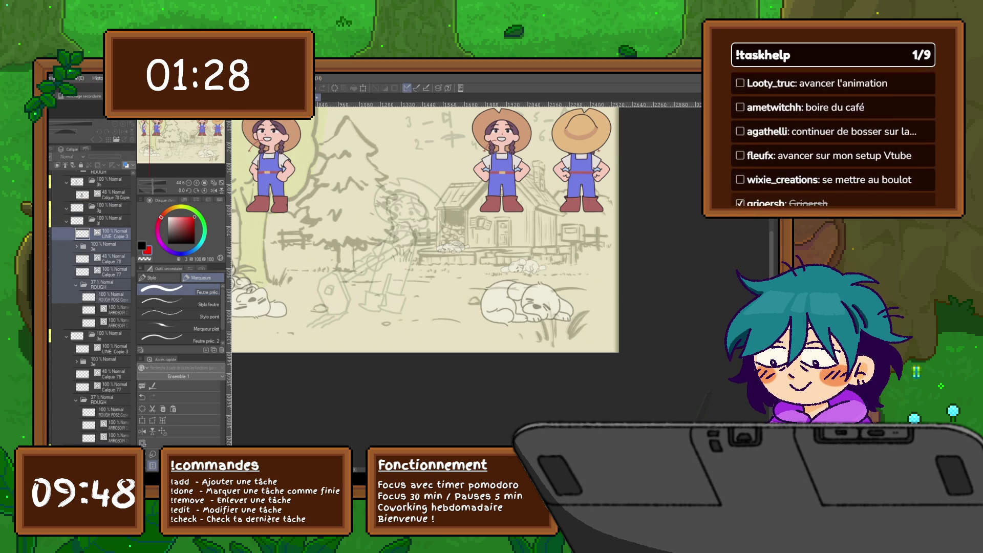
left_click(108, 221)
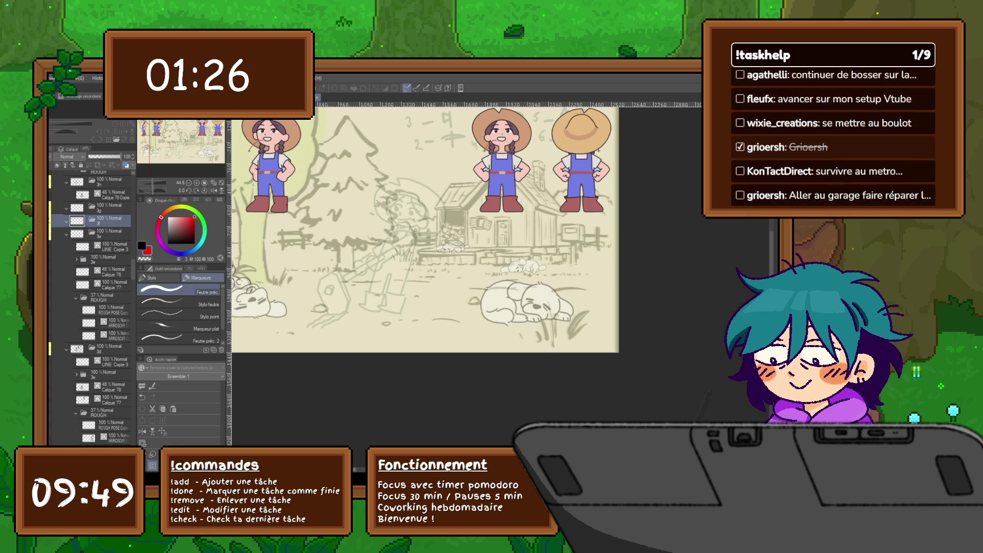
key("ctrl+z")
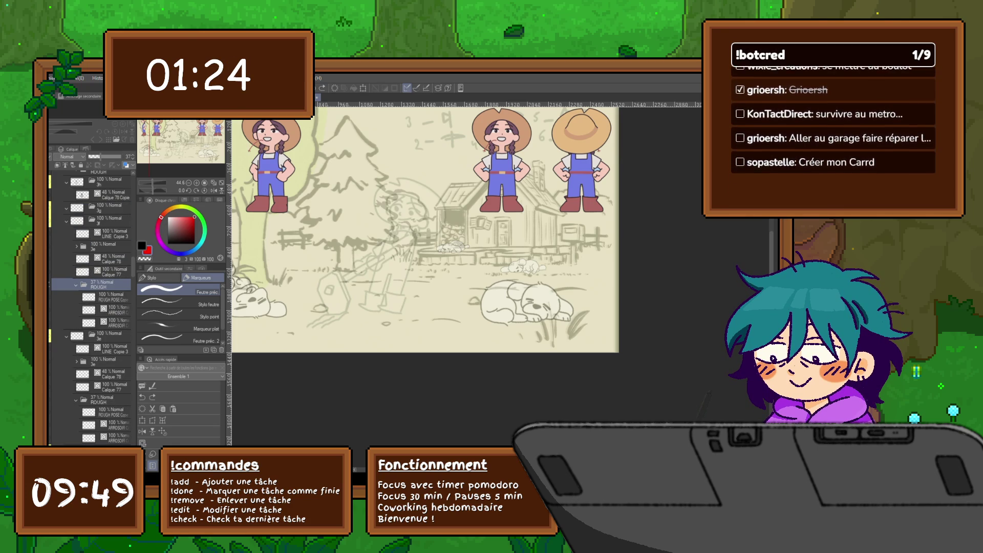
left_click(110, 234)
left_click(112, 323, "shift")
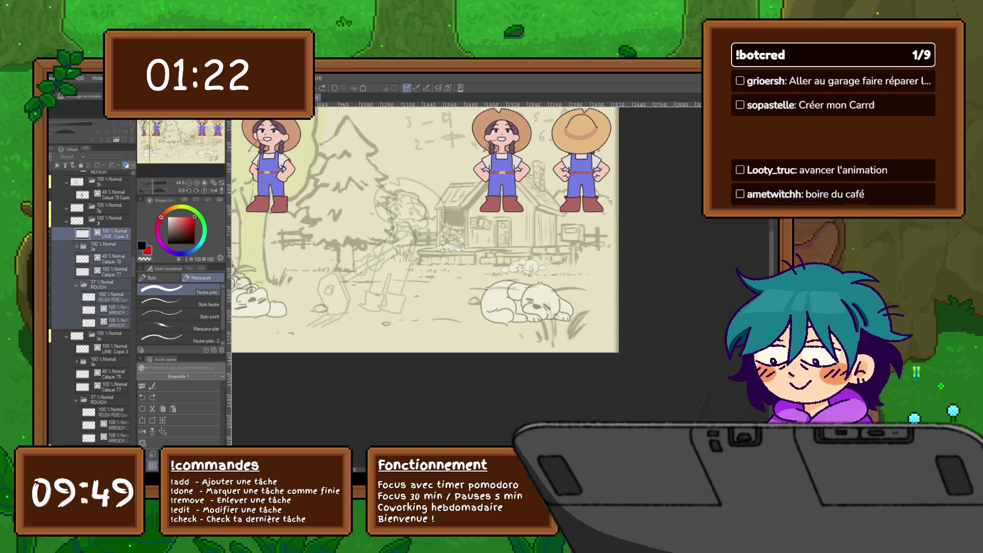
key("ctrl+y")
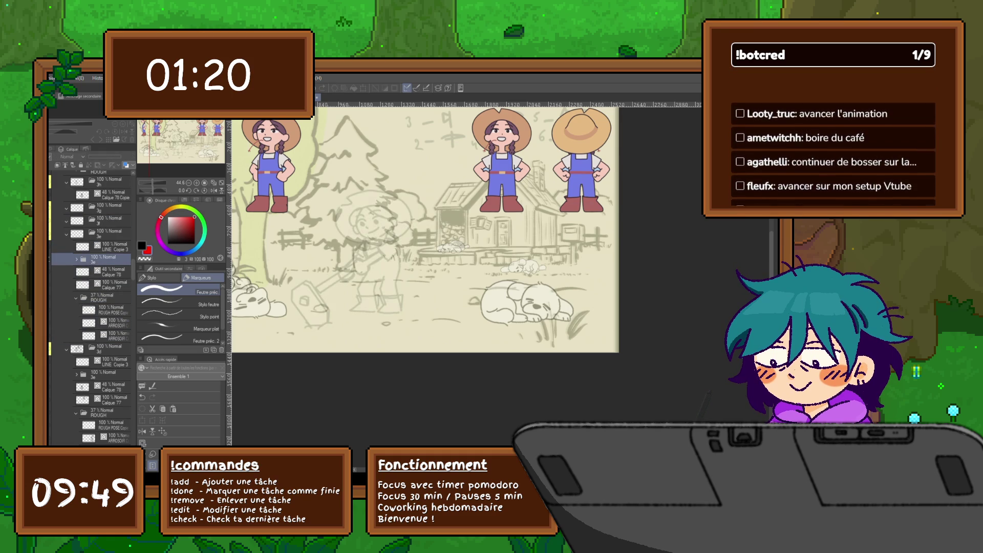
left_click(110, 246)
left_click(113, 335, "shift")
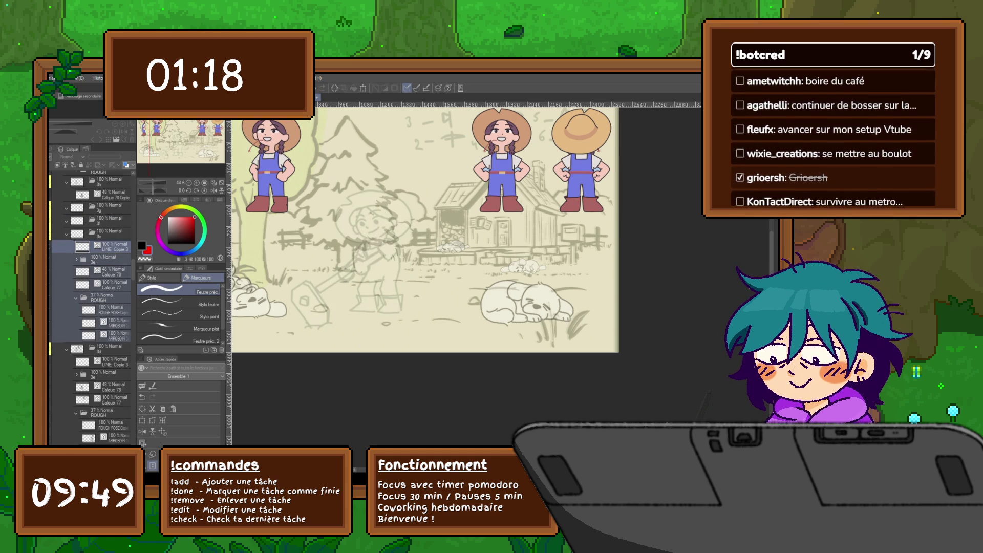
key("Delete")
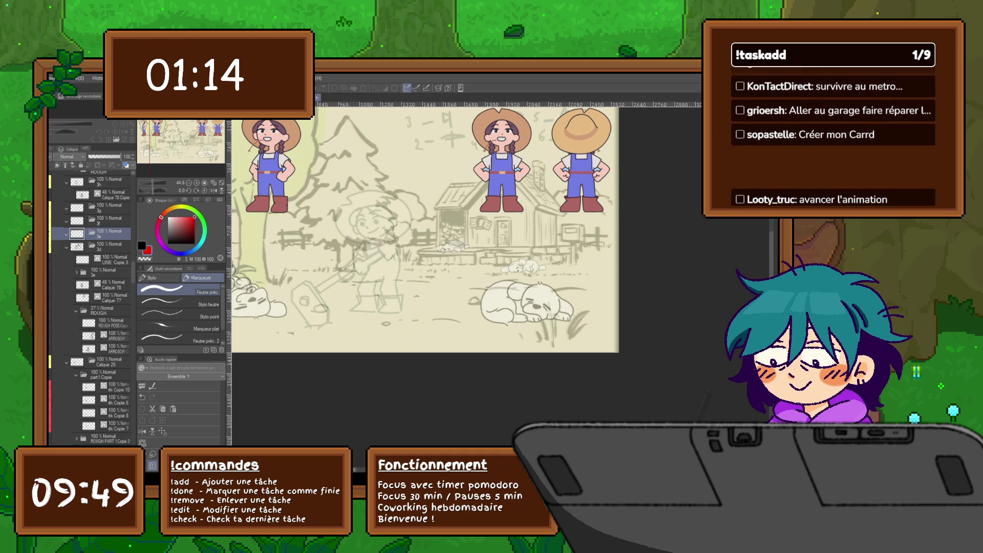
Step: Check frames 3e, 3f and 3g, ending on the Calque 78 sketch layer
left_click(110, 284)
left_click(111, 234)
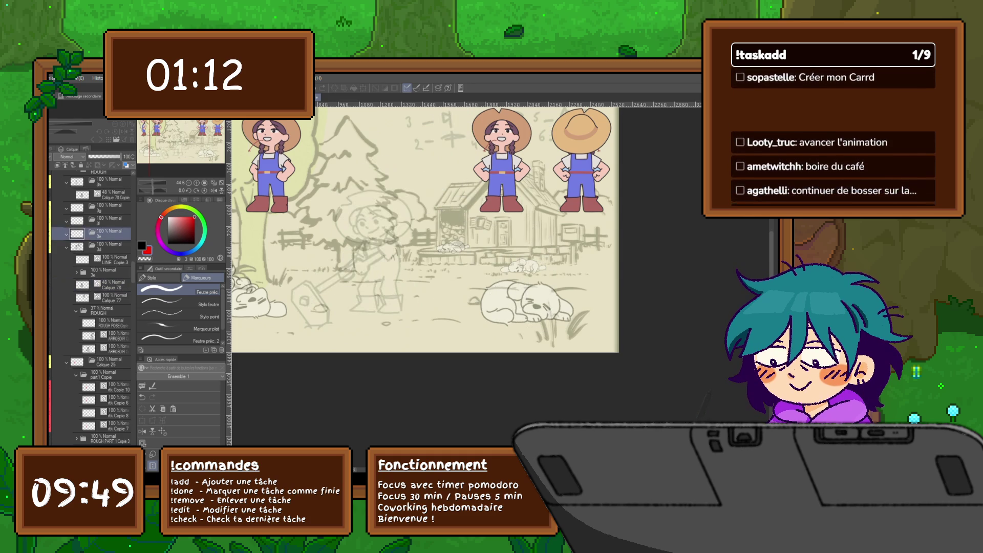
left_click(110, 221)
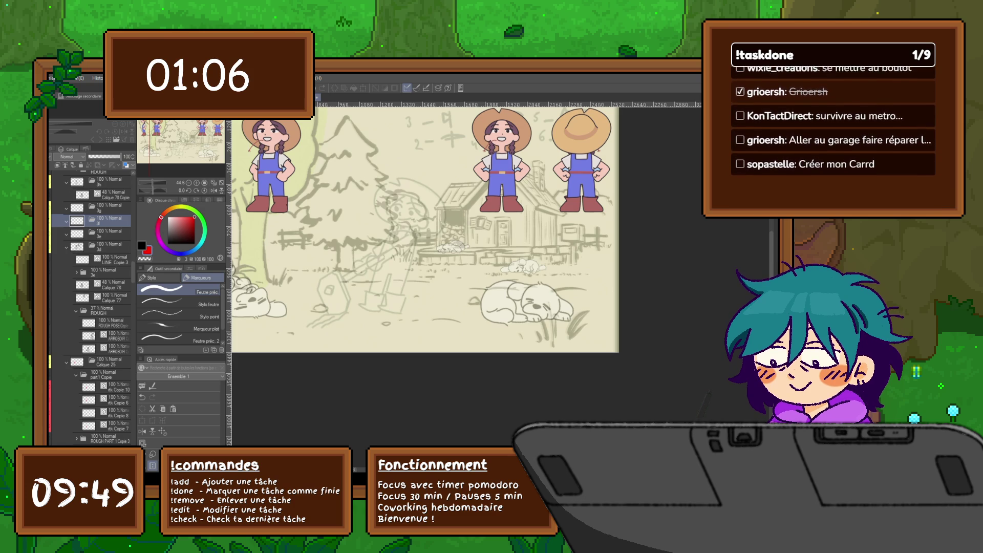
left_click(110, 207)
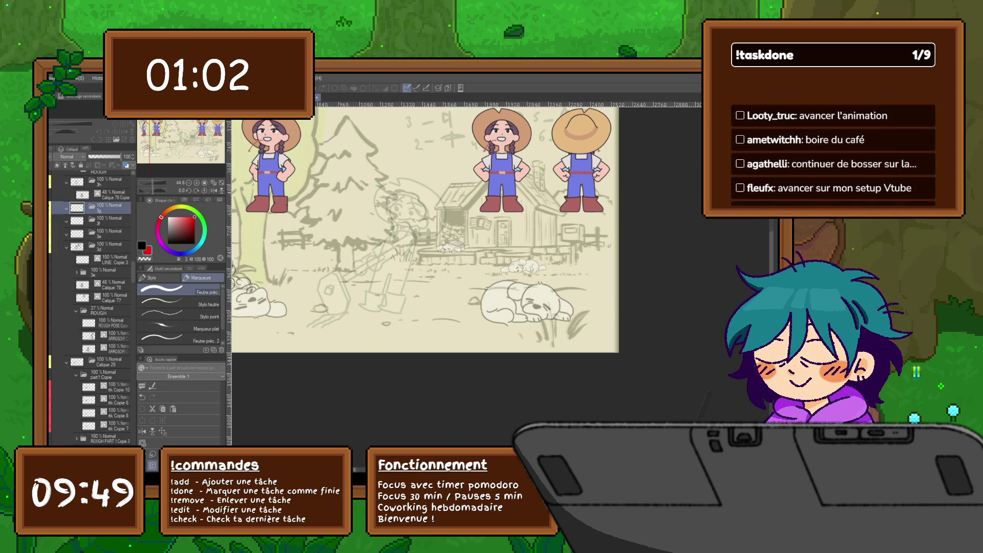
left_click(112, 195)
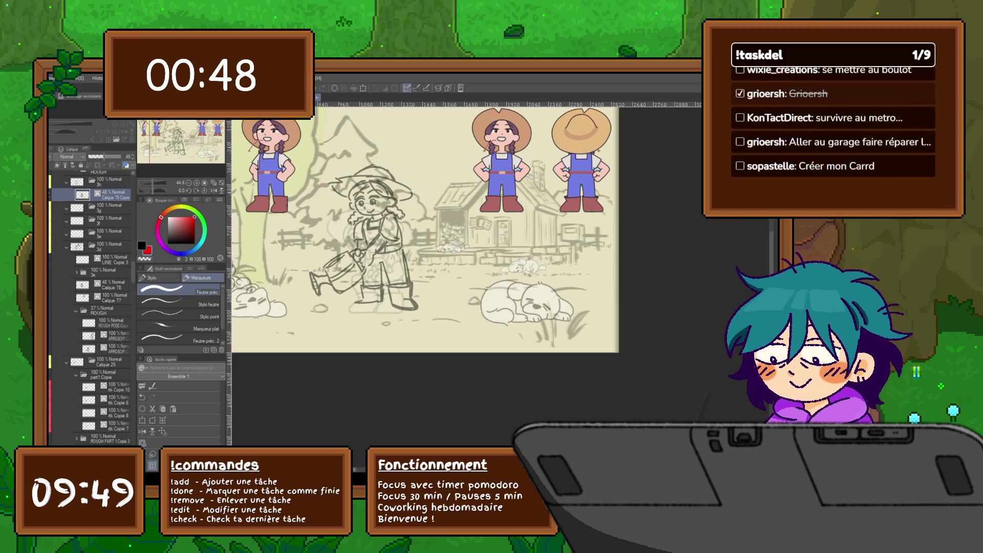
left_click(103, 285)
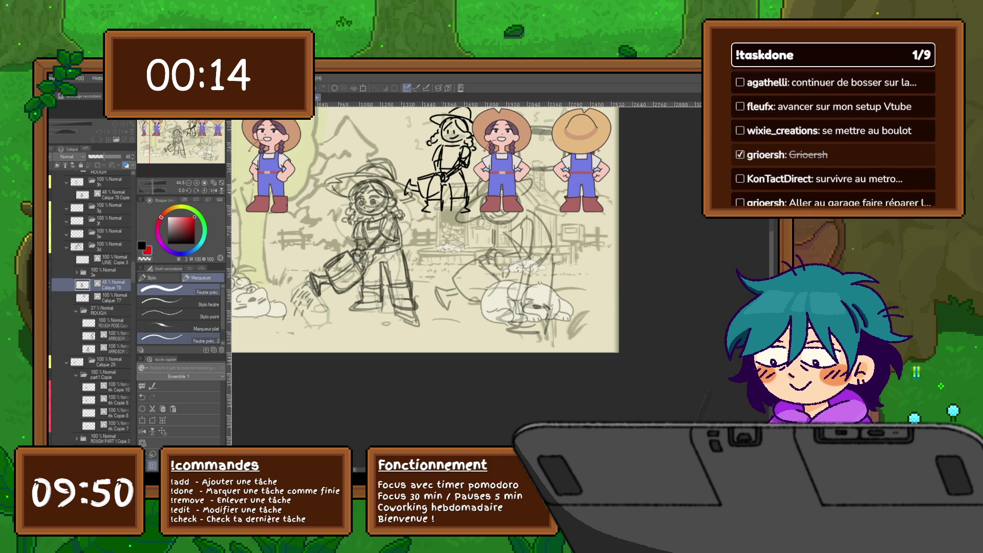
Step: Create a new raster layer above LINE Copie 3 for further sketching
key("ctrl+shift+n")
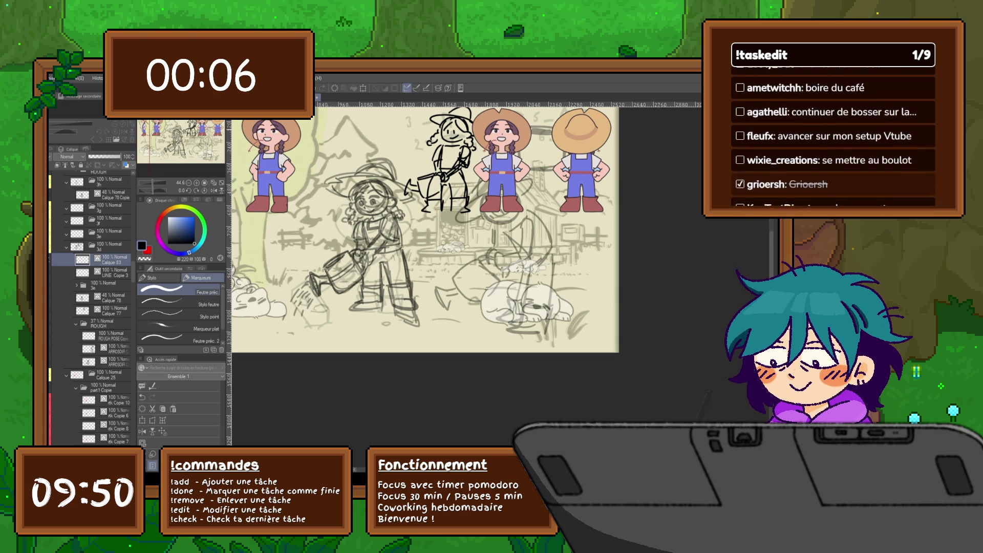
Step: Set the REFERENCES folder opacity to 30% and undo a stray test stroke
scroll(91, 307, "up", 10)
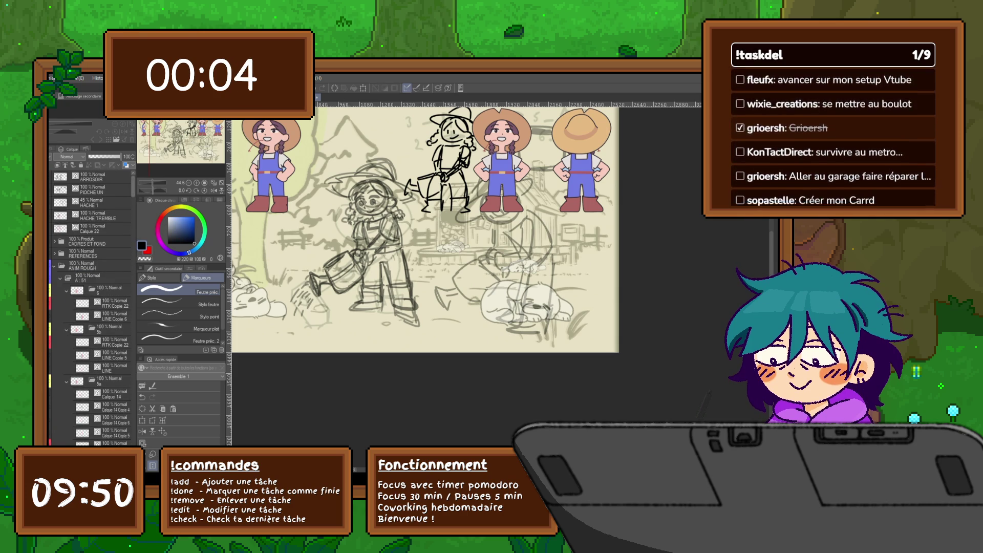
left_click(92, 253)
left_click(98, 157)
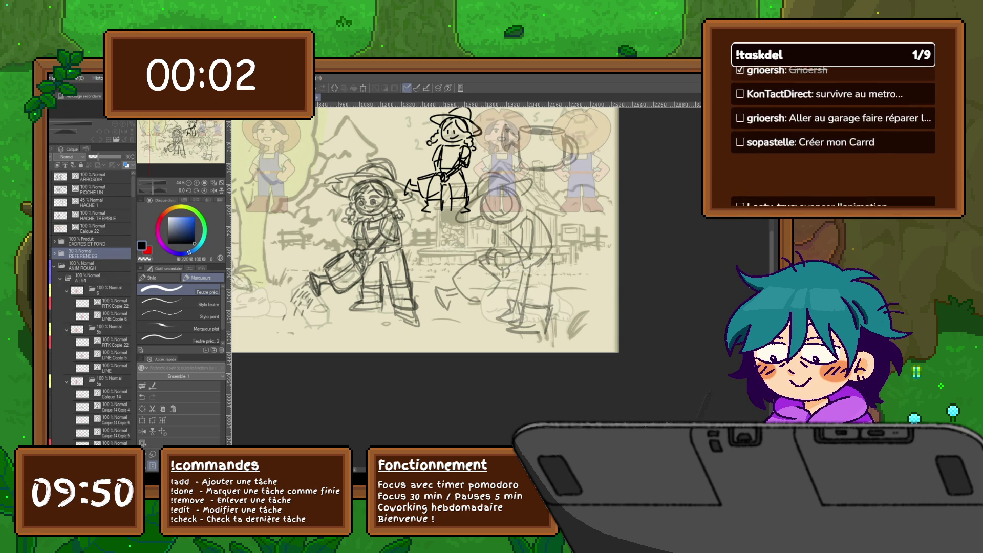
scroll(90, 308, "down", 10)
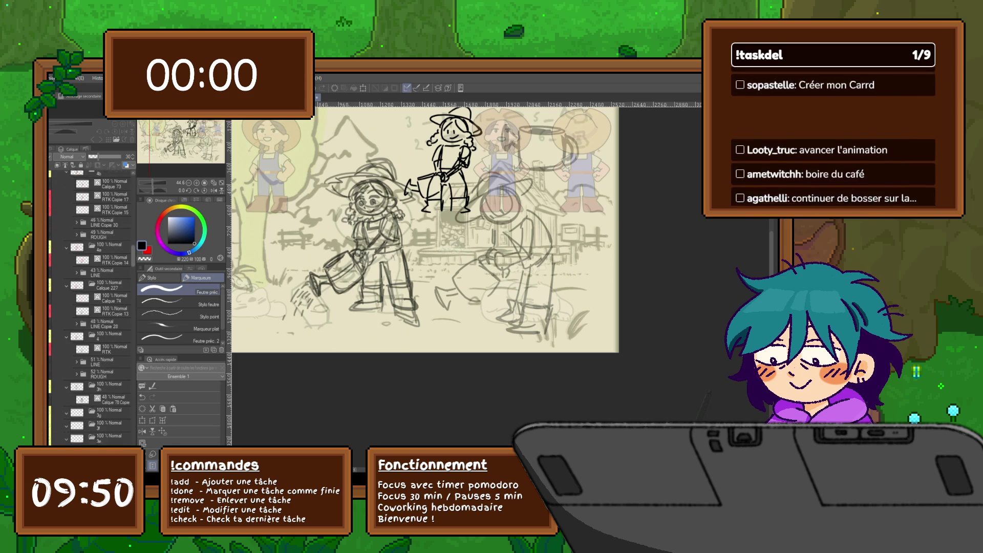
scroll(90, 307, "up", 1)
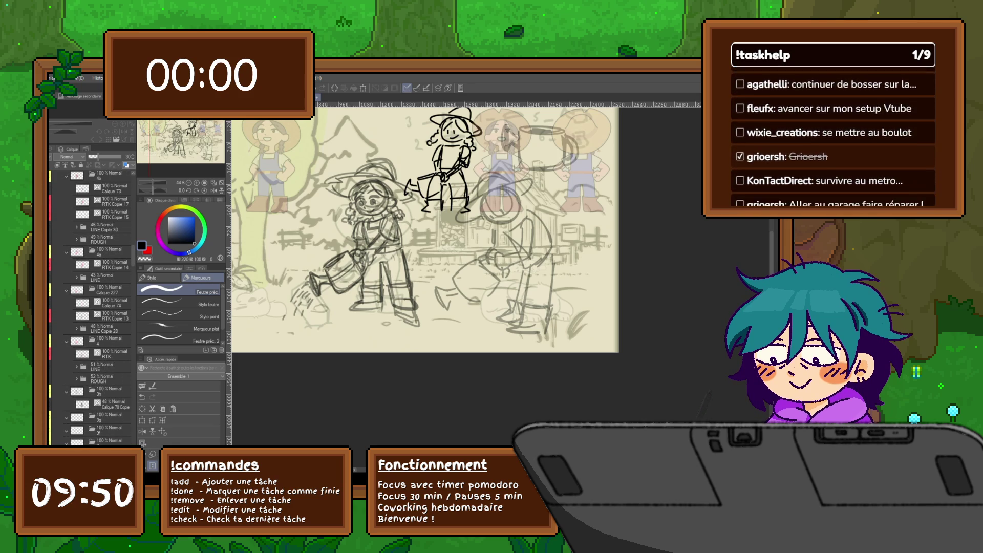
scroll(90, 307, "down", 1)
left_click_drag(133, 257, 133, 274)
left_click_drag(344, 154, 358, 189)
key("ctrl+z")
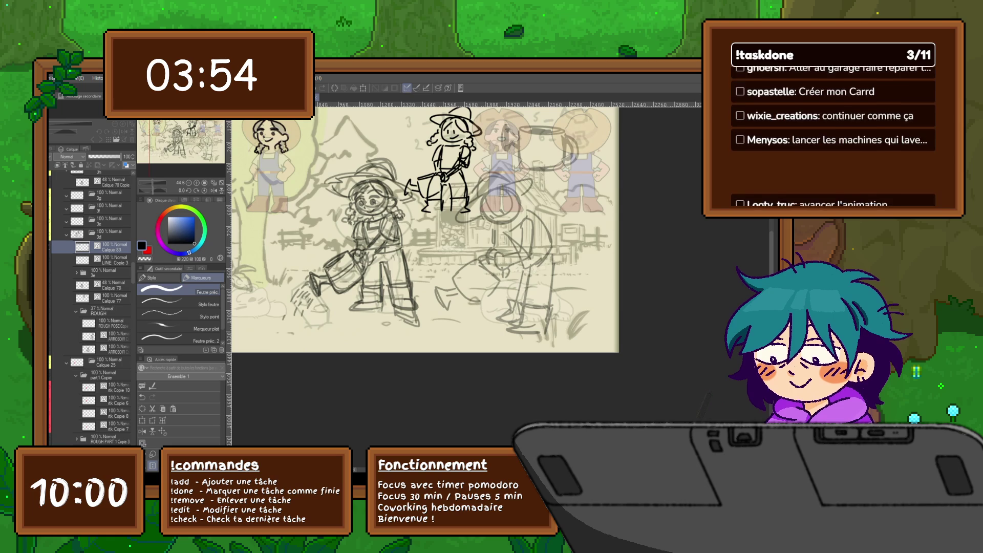
Step: Zoom out and pan to view the whole farm illustration with the inked watering-can girl
key("ctrl+minus")
key("ctrl+minus")
key("ctrl+minus")
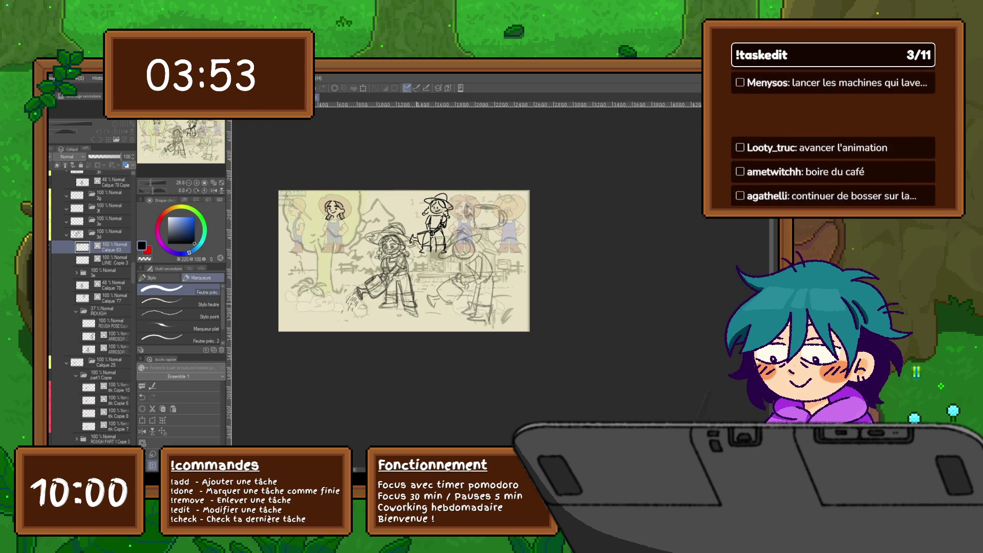
key("ctrl+plus")
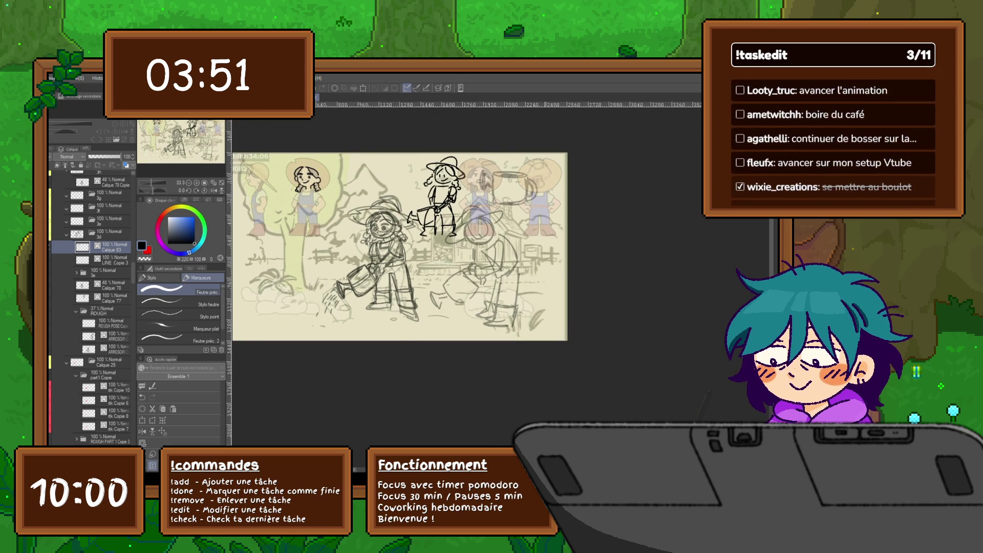
scroll(399, 246, "left", 2)
scroll(423, 261, "up", 3)
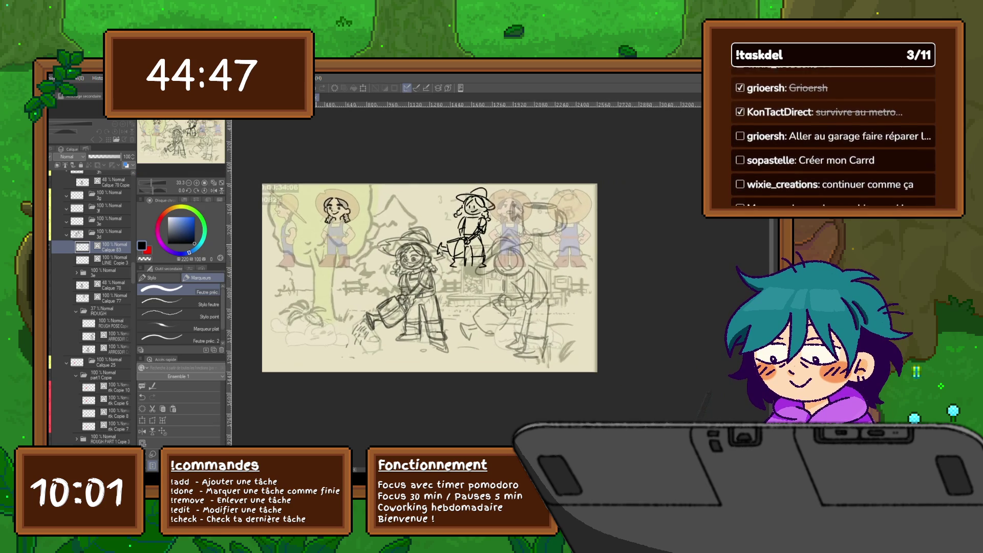
Step: On a new layer, redraw the top, top-right and left edges of the top-left girl's hat
scroll(316, 247, "up", 2)
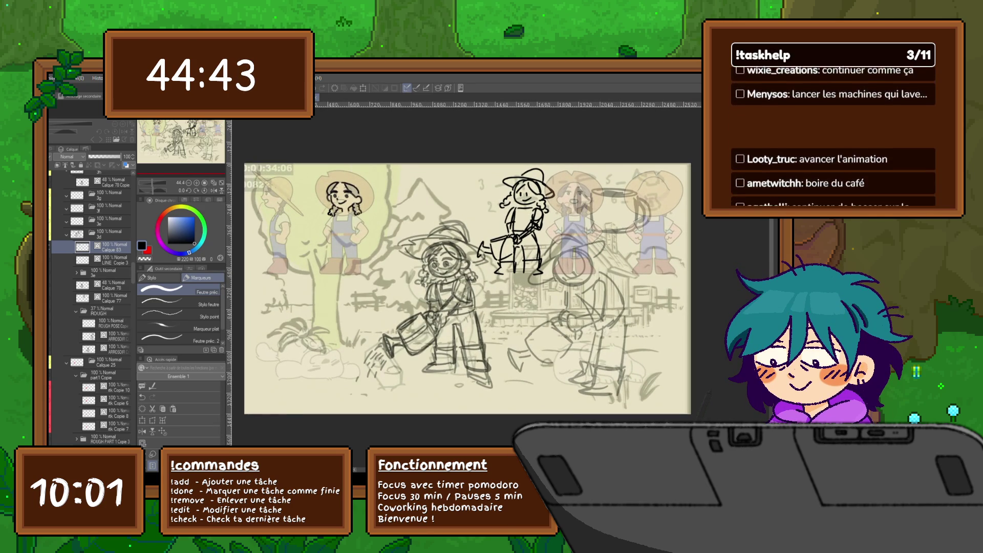
key("ctrl+shift+n")
mouse_move(329, 171)
left_mouse_down()
mouse_move(369, 183)
mouse_move(375, 201)
mouse_move(364, 210)
mouse_move(317, 202)
mouse_move(327, 207)
left_mouse_up()
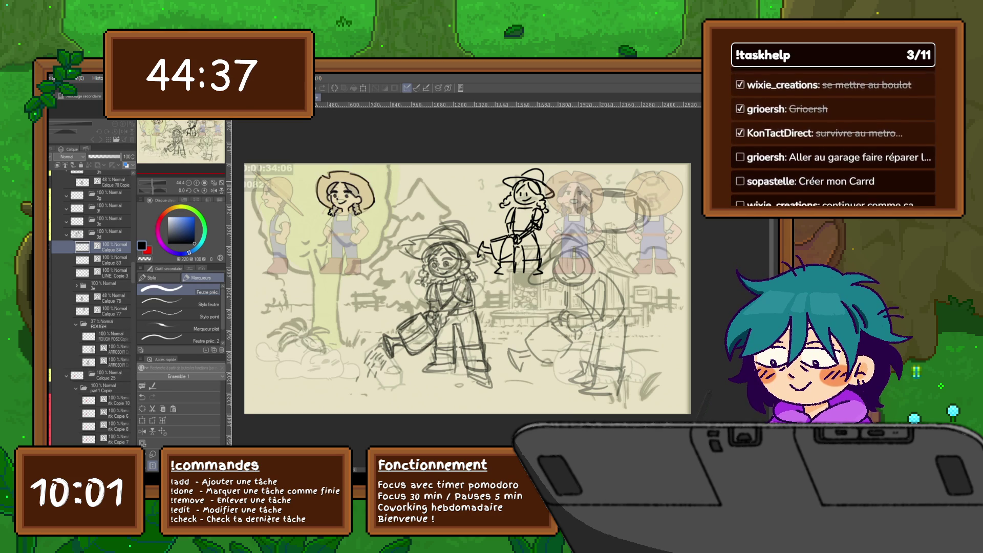
key("ctrl+z")
key("ctrl+z")
key("ctrl+z")
key("ctrl+z")
left_click_drag(352, 173, 374, 195)
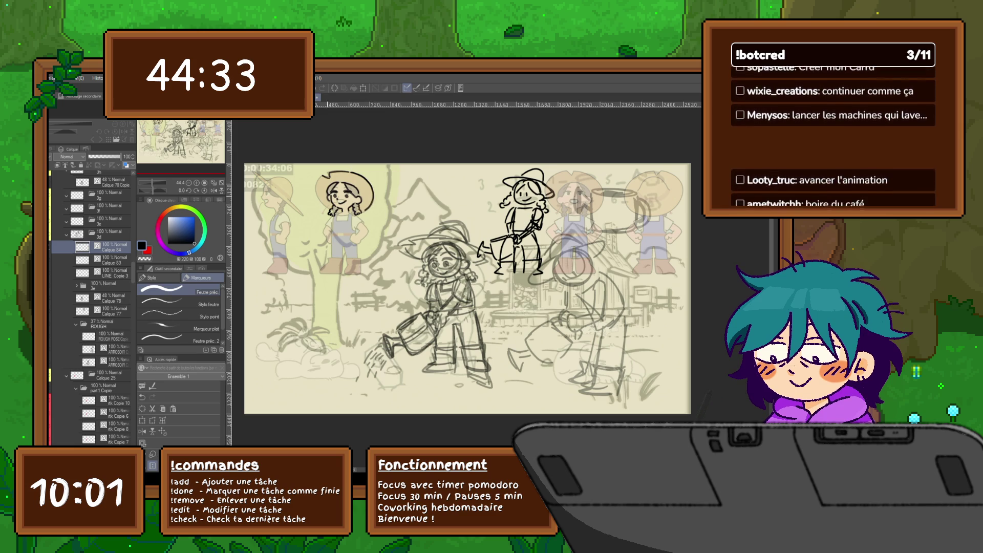
left_click_drag(319, 177, 322, 203)
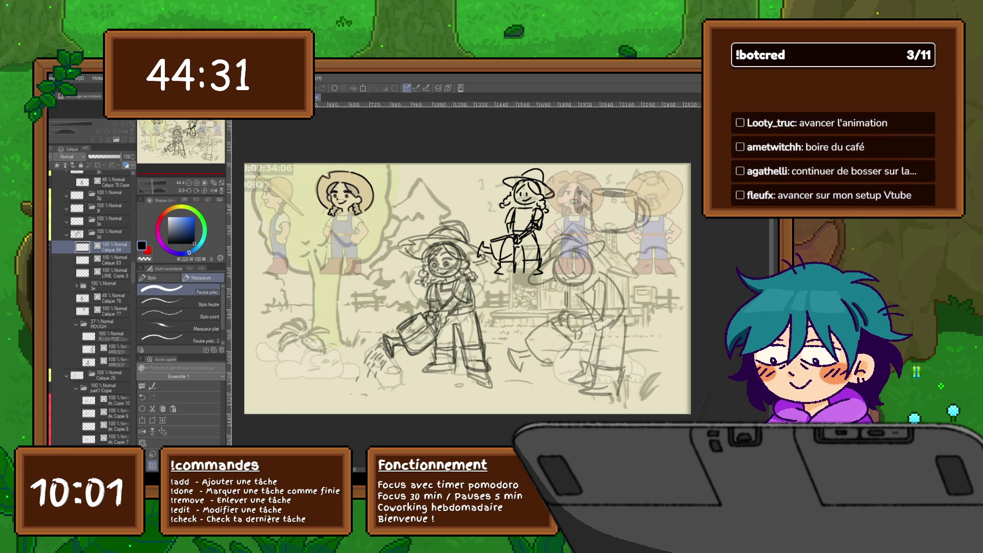
Step: On a fresh layer, sketch a small watering can with its bottom and base by her hand
key("ctrl+shift+n")
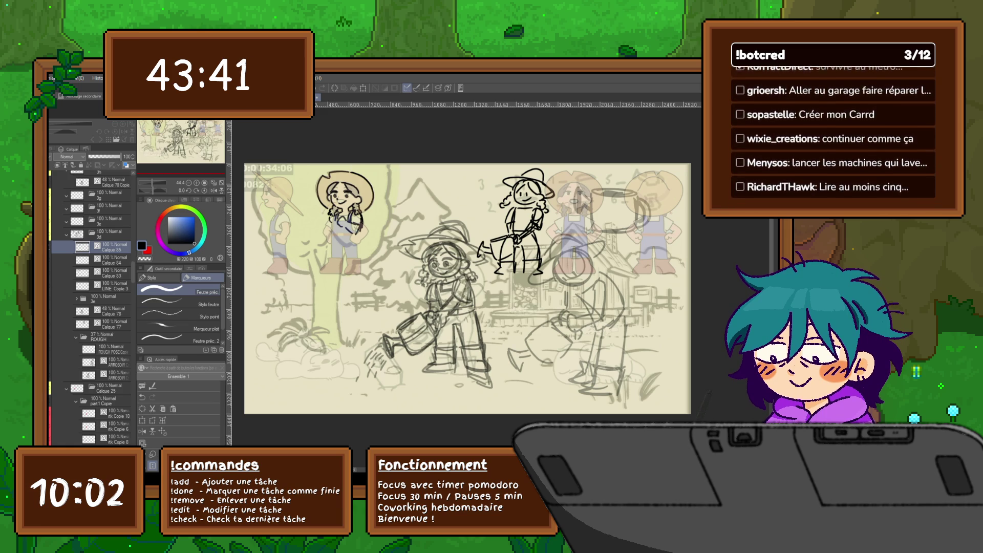
key("ctrl+shift+n")
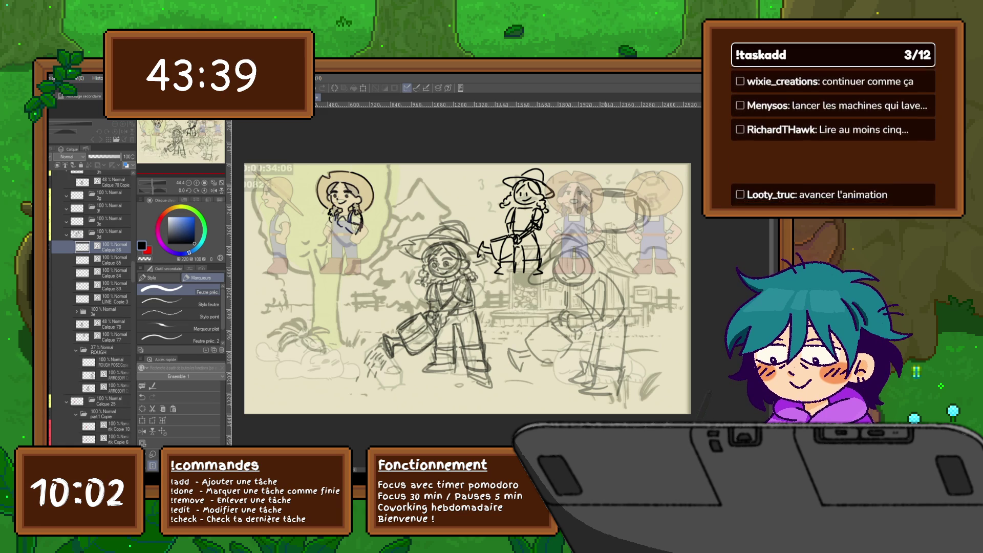
scroll(458, 289, "right", 2)
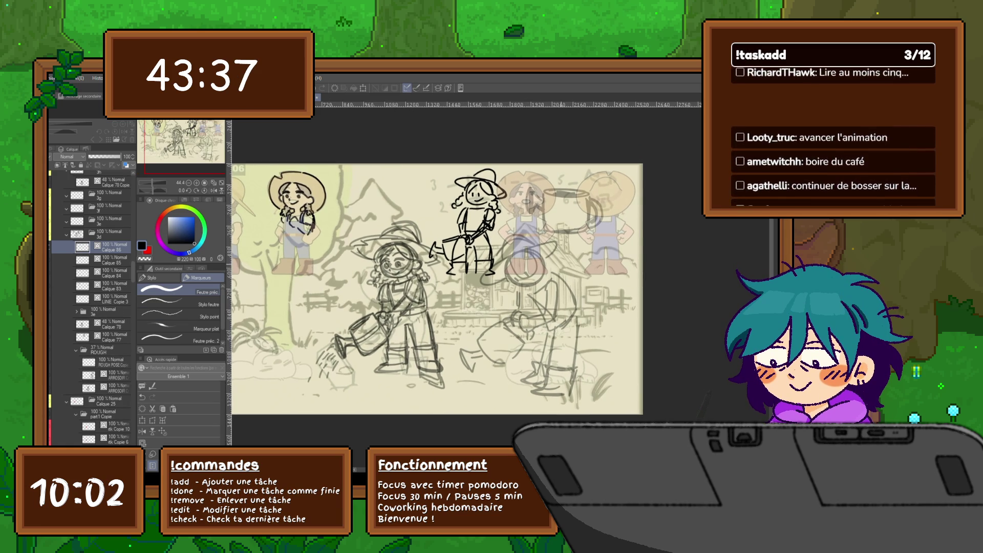
scroll(323, 266, "left", 2)
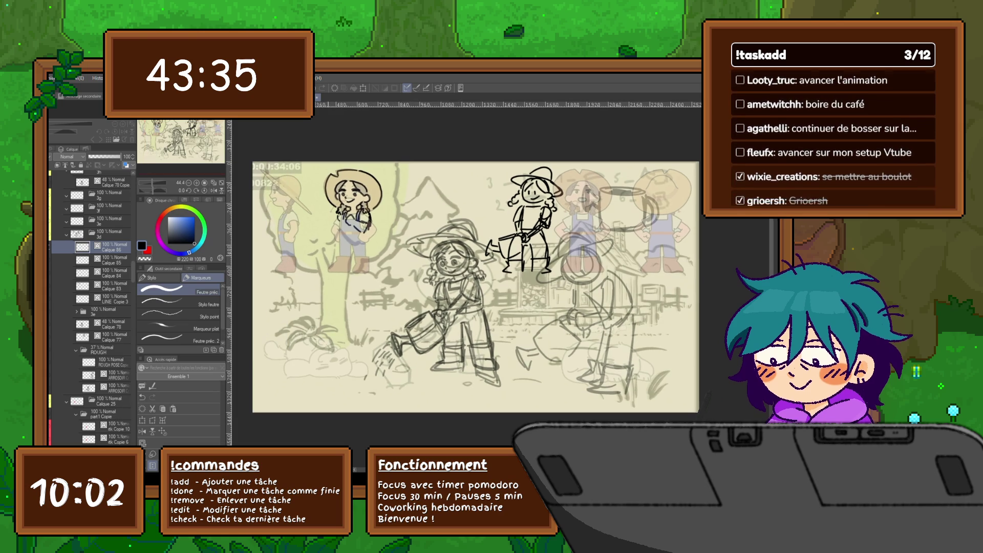
left_click_drag(327, 261, 328, 273)
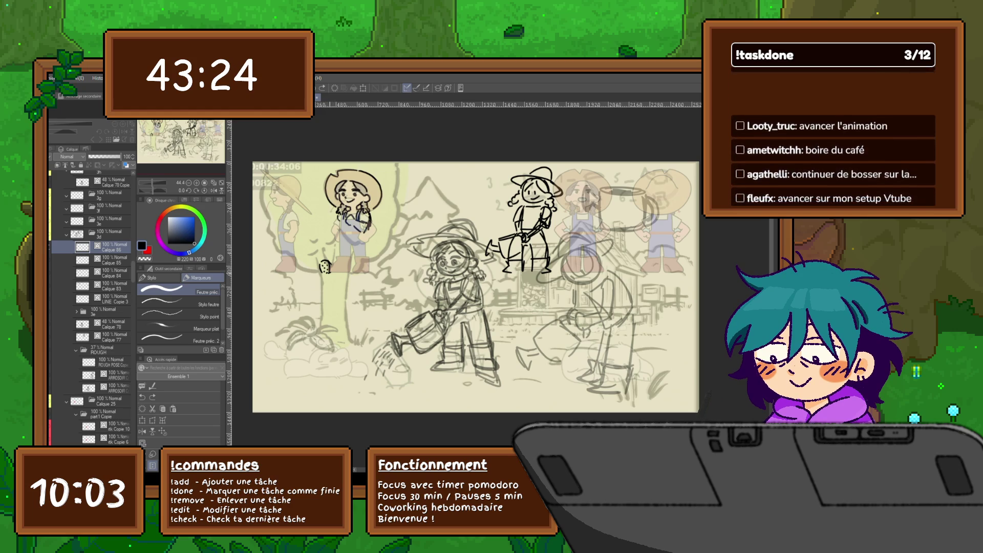
key("ctrl+z")
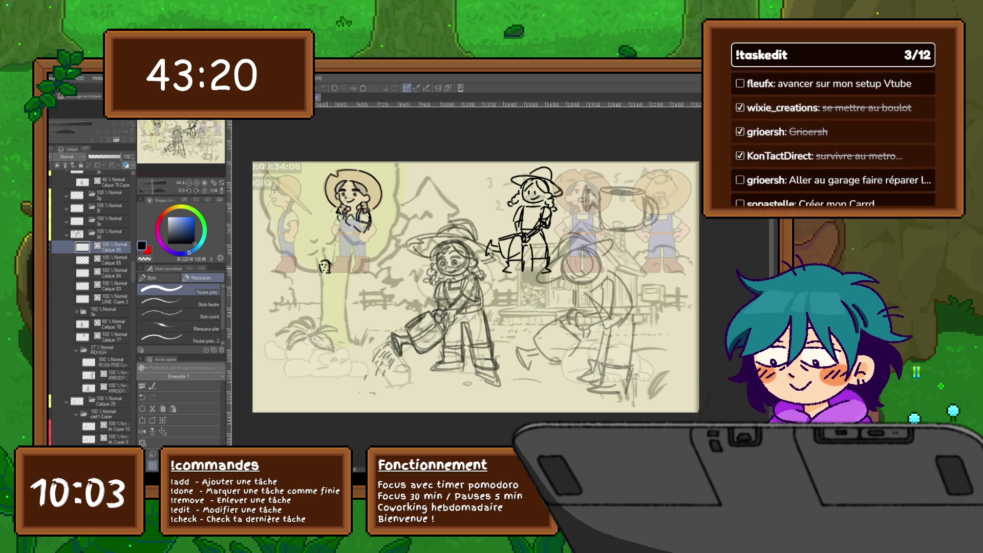
key("ctrl+z")
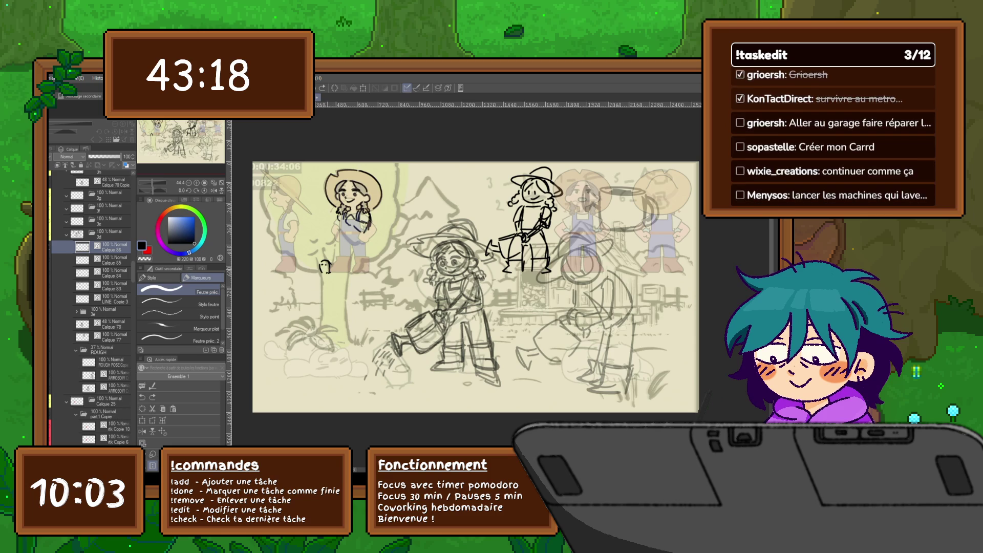
key("ctrl+y")
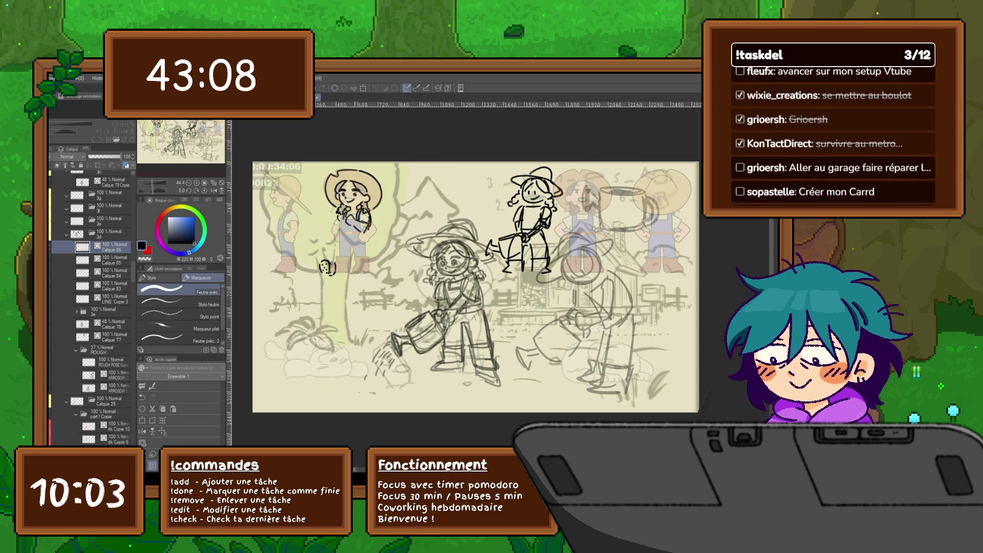
left_click_drag(326, 256, 348, 251)
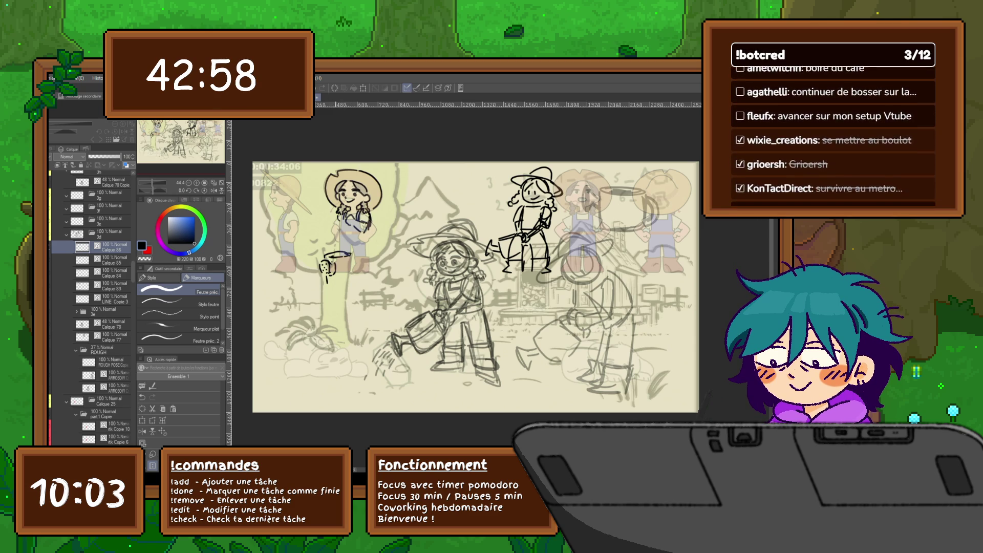
left_click_drag(331, 285, 354, 276)
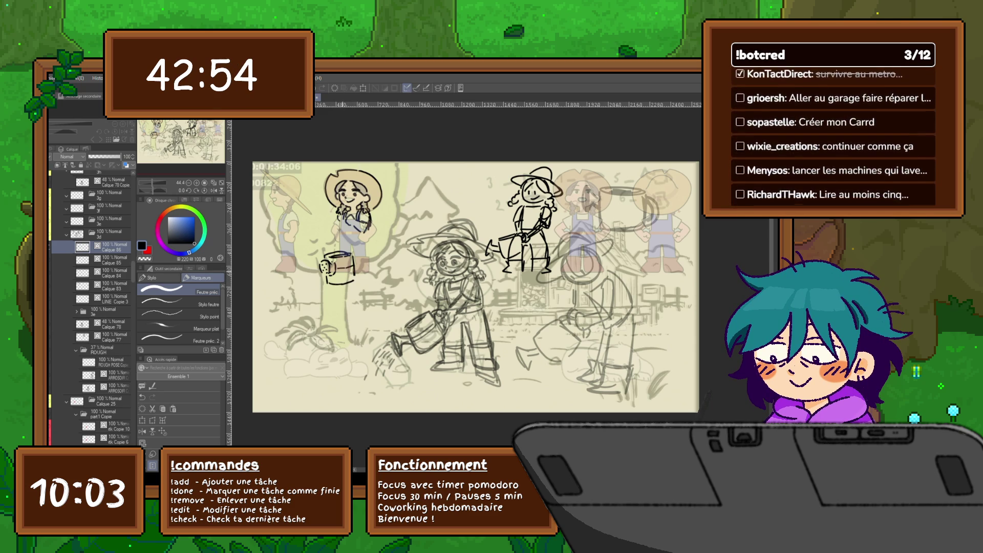
left_click_drag(337, 272, 347, 272)
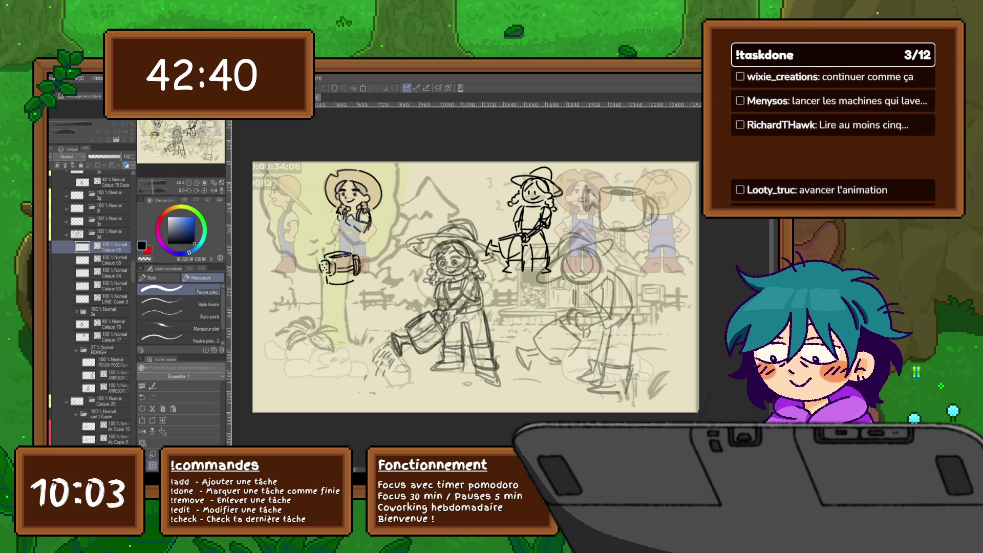
key("m")
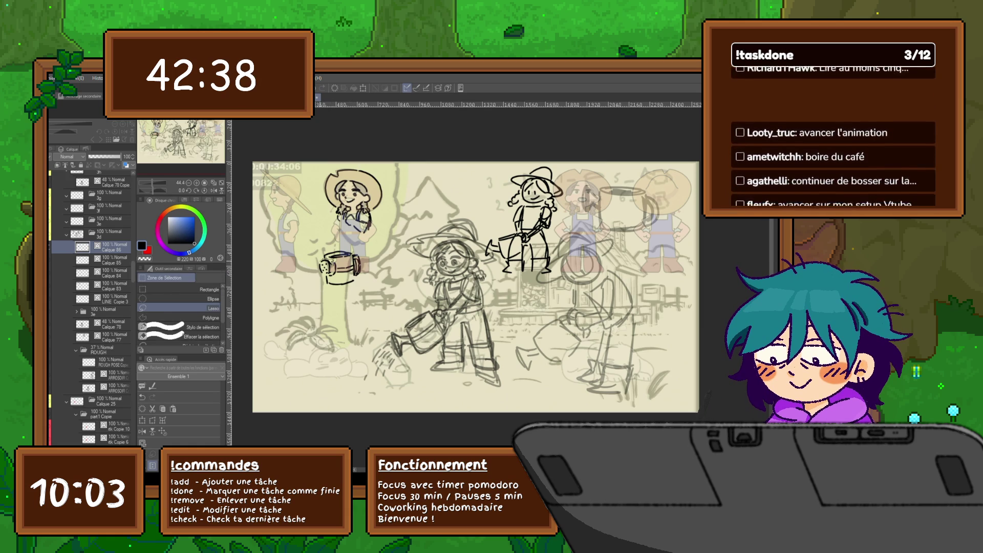
Step: Lasso the watering can's spout and transform it into a better-fitting shape
left_click_drag(320, 257, 318, 273)
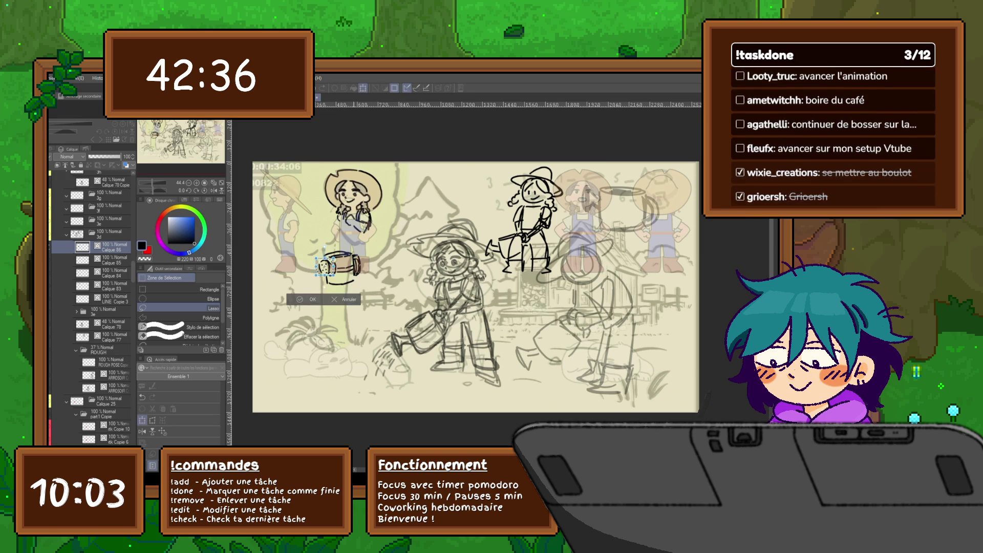
key("ctrl+d")
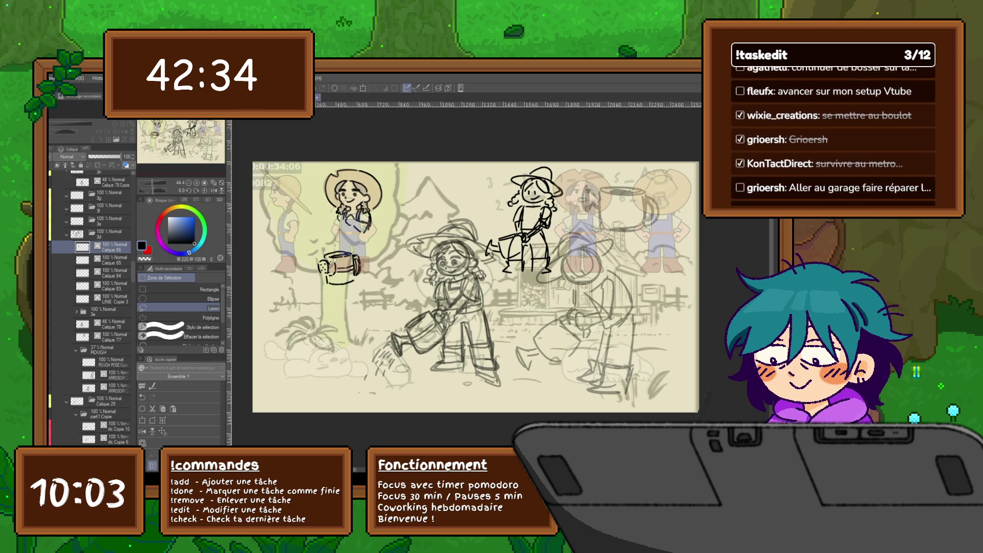
key("p")
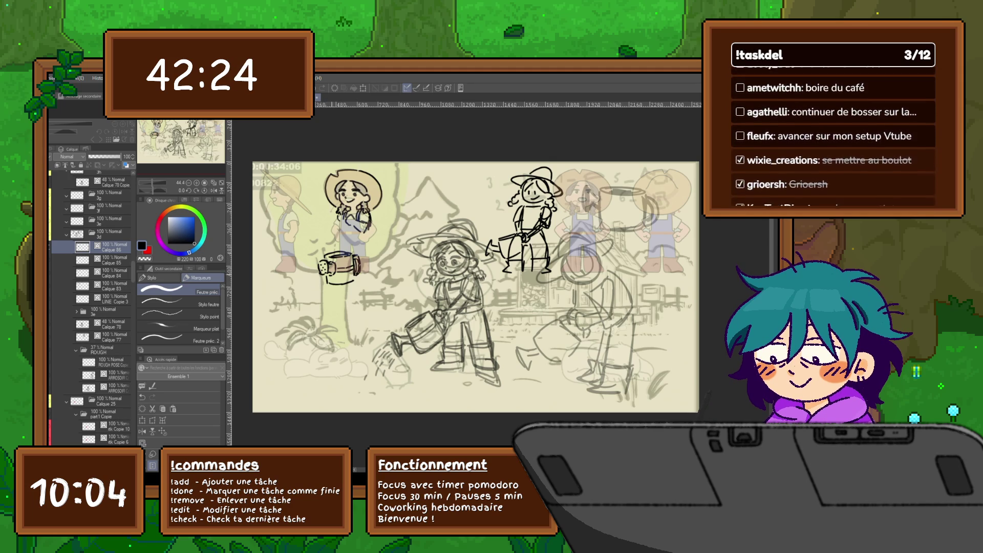
key("m")
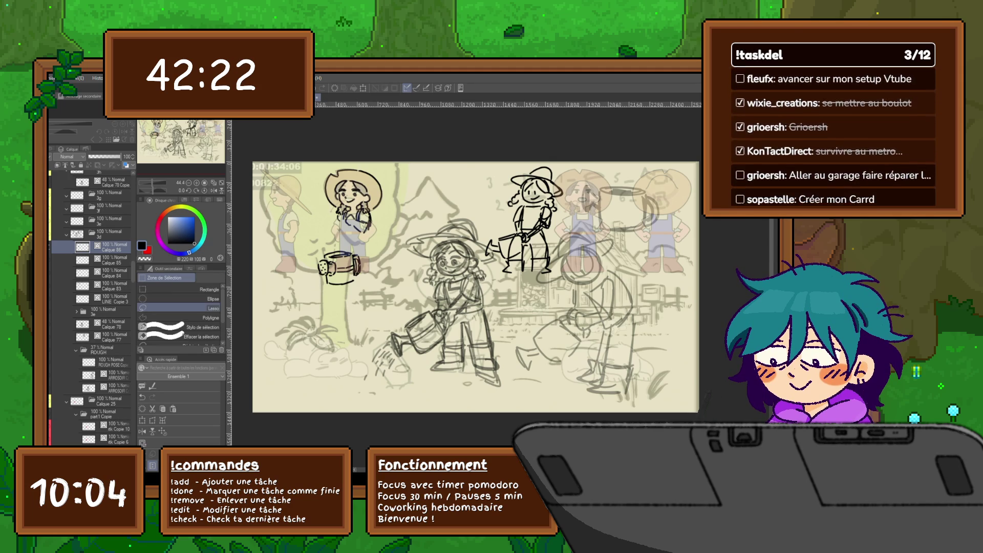
mouse_move(358, 256)
left_mouse_down()
mouse_move(315, 266)
mouse_move(353, 281)
left_mouse_up()
left_click(352, 290)
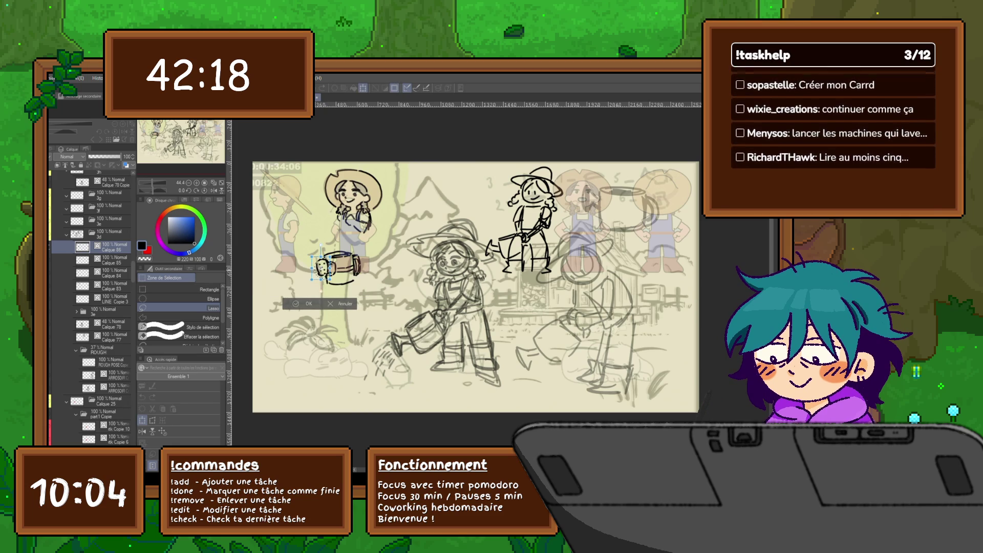
key("Return")
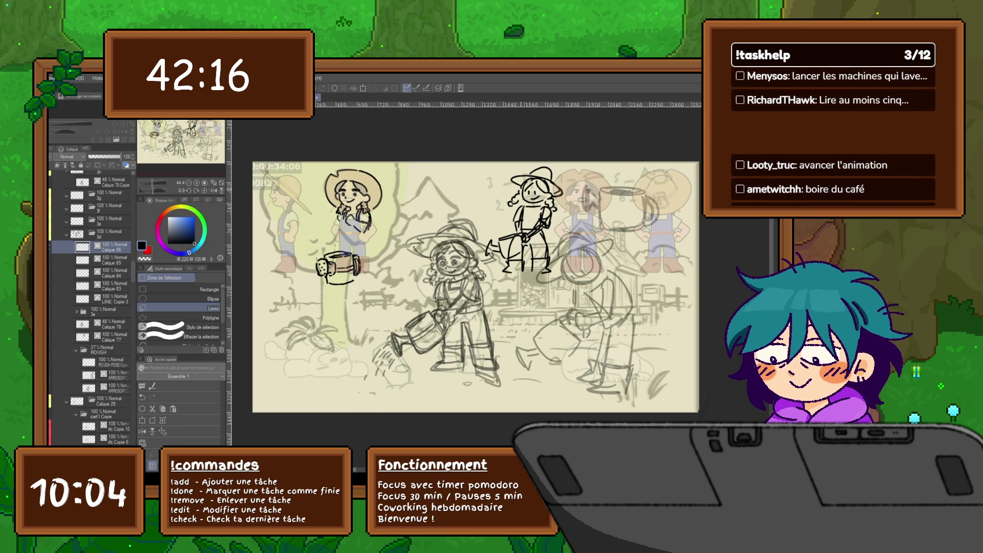
key("p")
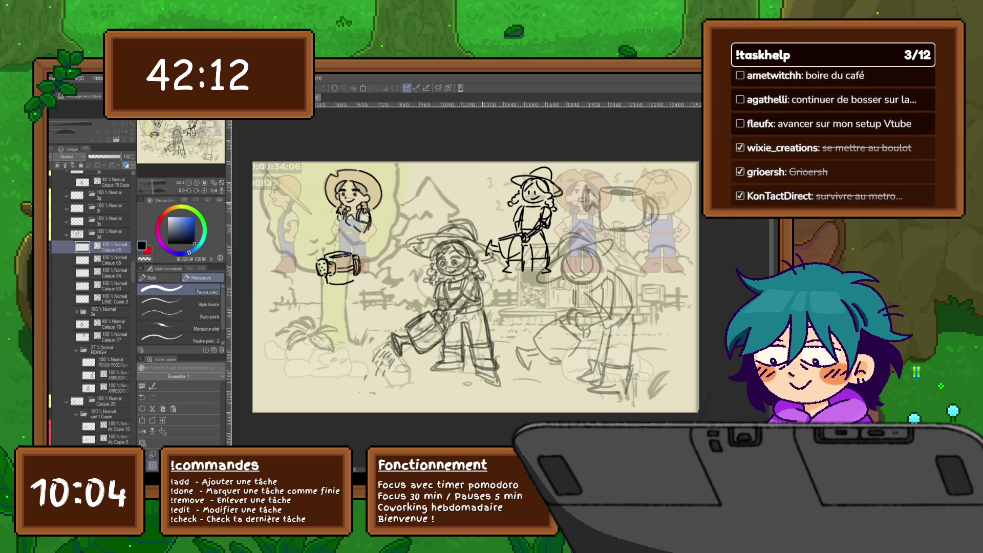
scroll(476, 281, "down", 1)
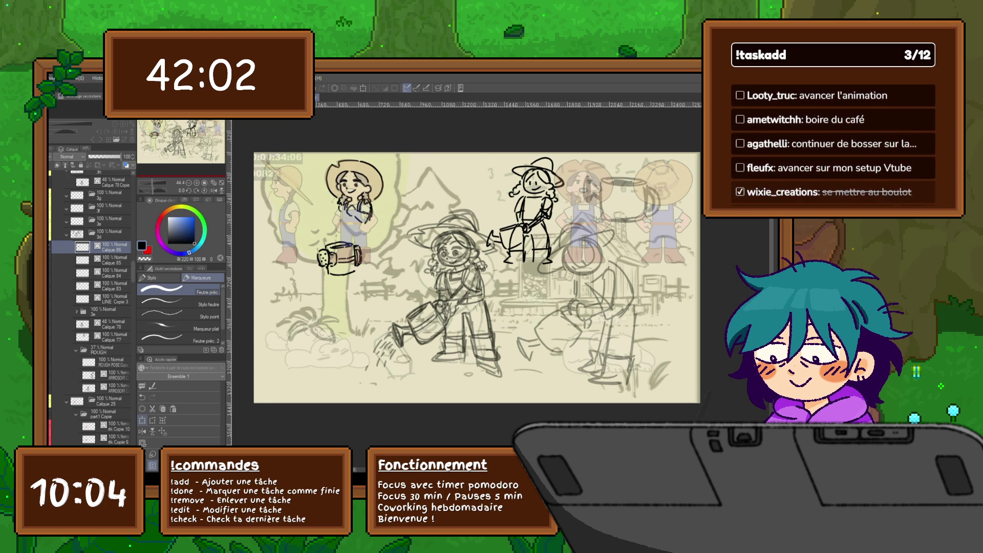
Step: Move the watering can up into the girl's hands, then draw a boot line on a new layer
key("ctrl+t")
left_click_drag(340, 258, 333, 216)
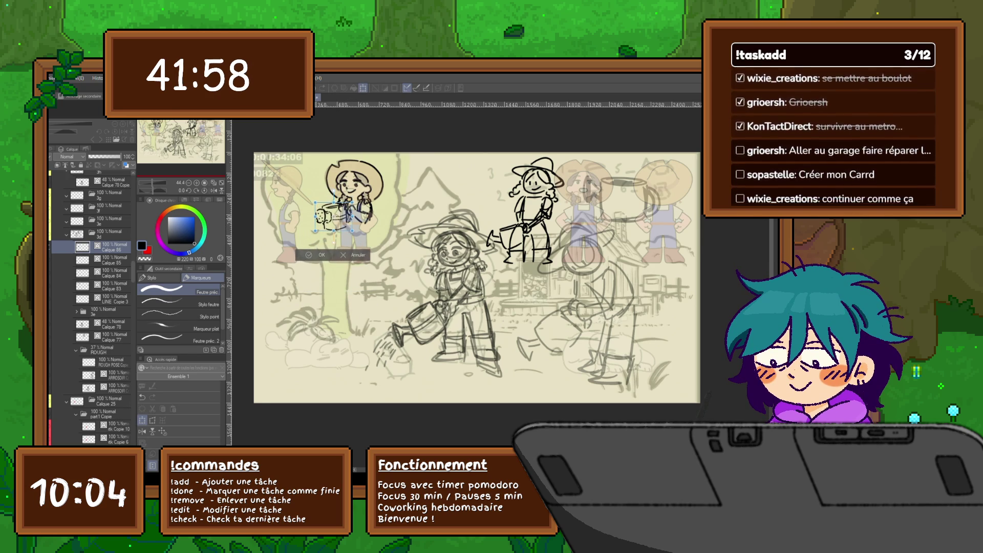
left_click_drag(333, 216, 331, 212)
key("Return")
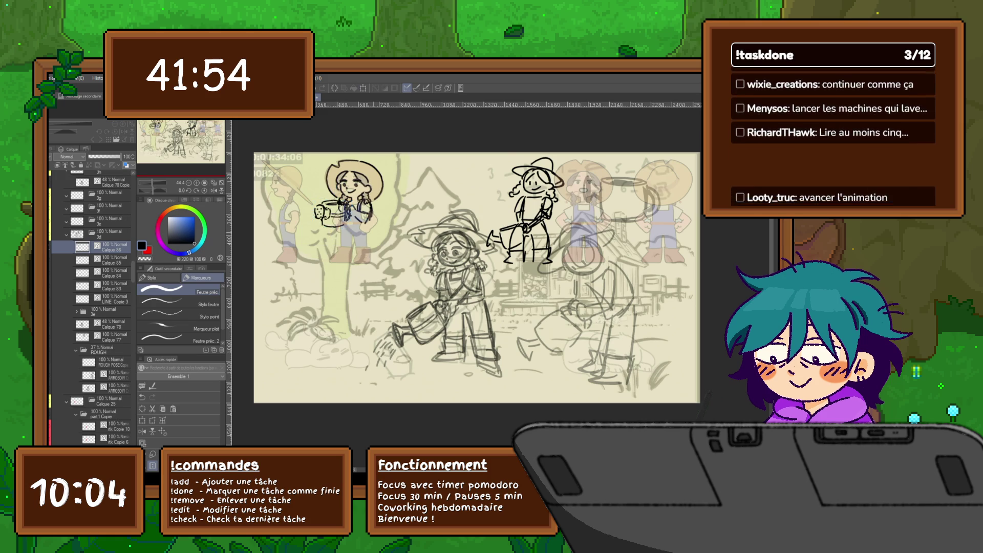
key("ctrl+shift+n")
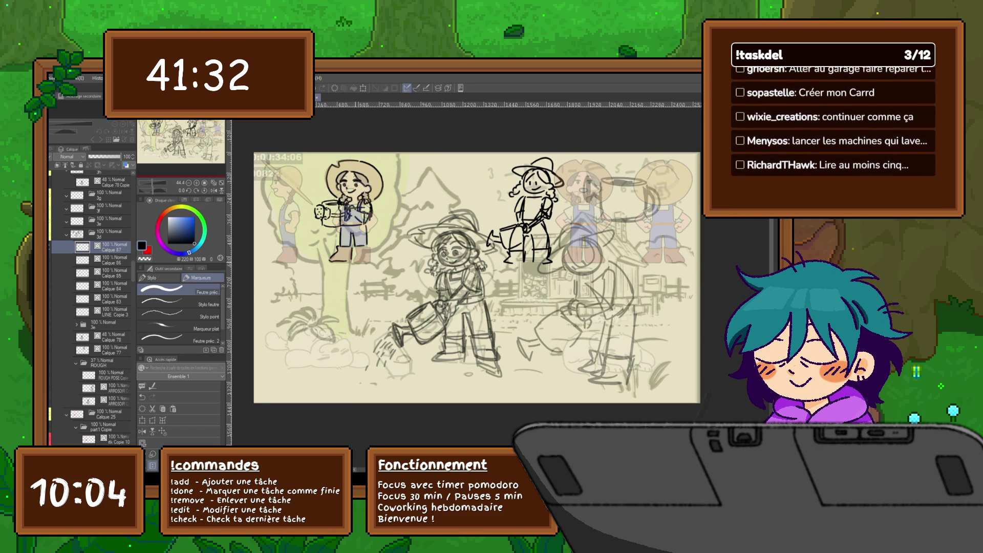
mouse_move(355, 268)
left_mouse_down()
mouse_move(372, 267)
mouse_move(355, 259)
mouse_move(368, 251)
mouse_move(371, 261)
left_mouse_up()
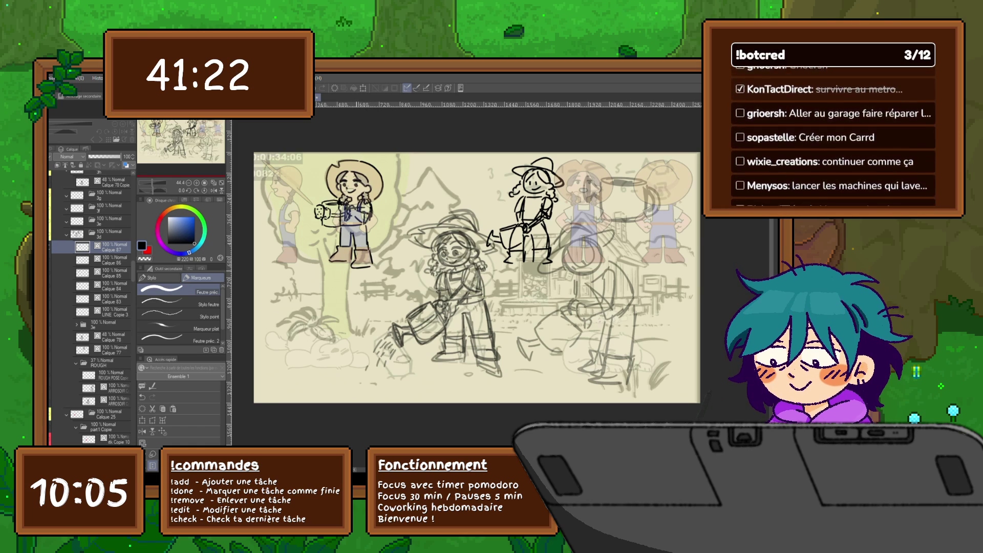
Step: Lasso the top-left girl and nudge her slightly down with free transform
key("m")
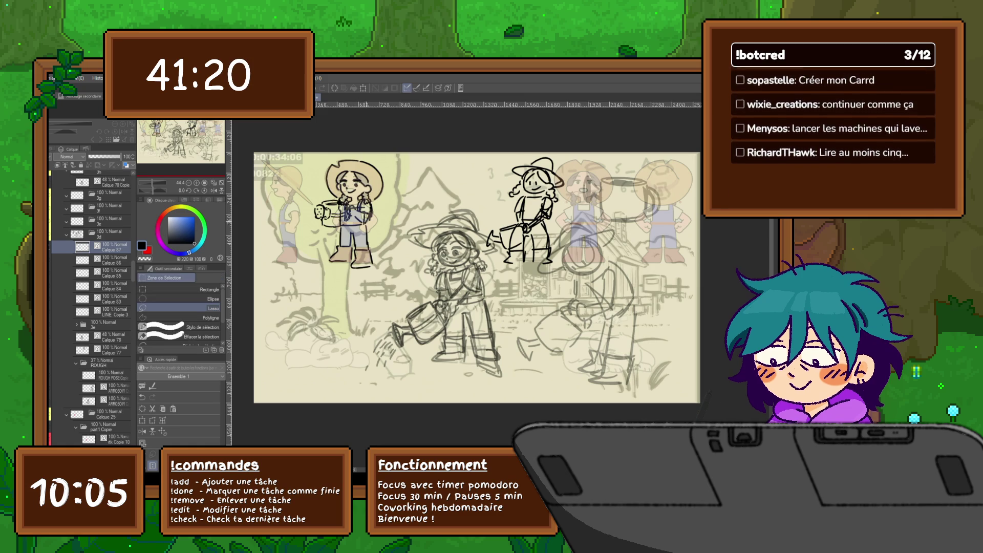
left_click_drag(331, 186, 333, 225)
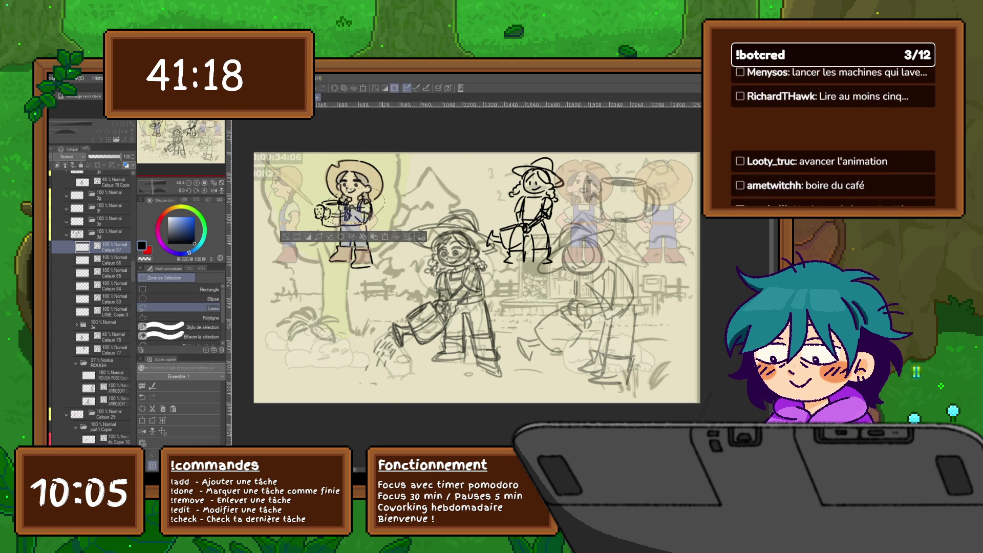
key("ctrl+t")
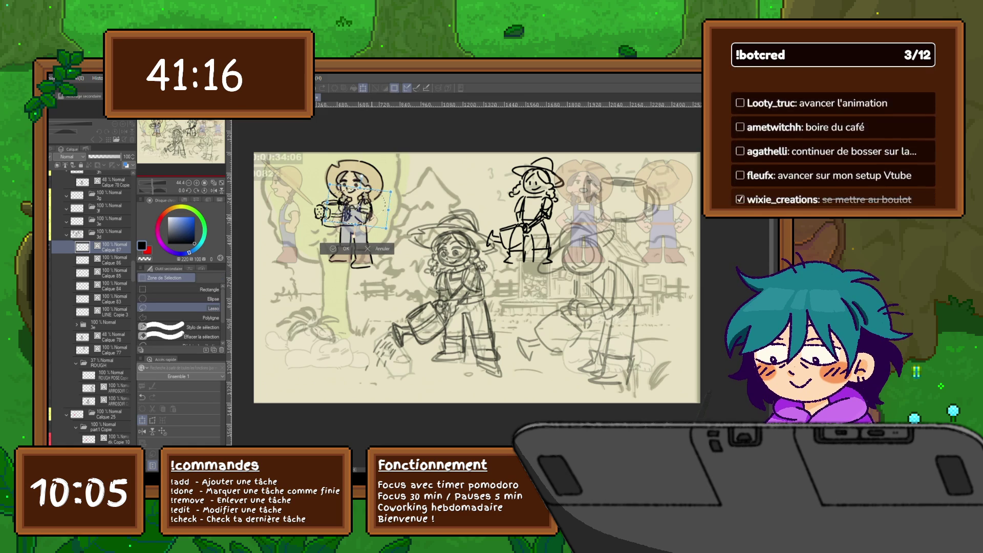
key("Return")
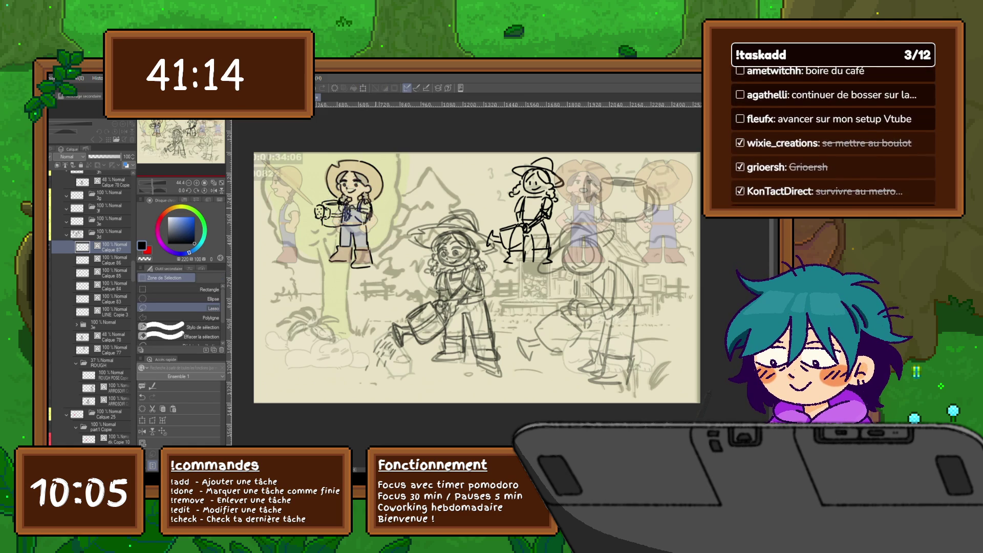
key("ctrl+t")
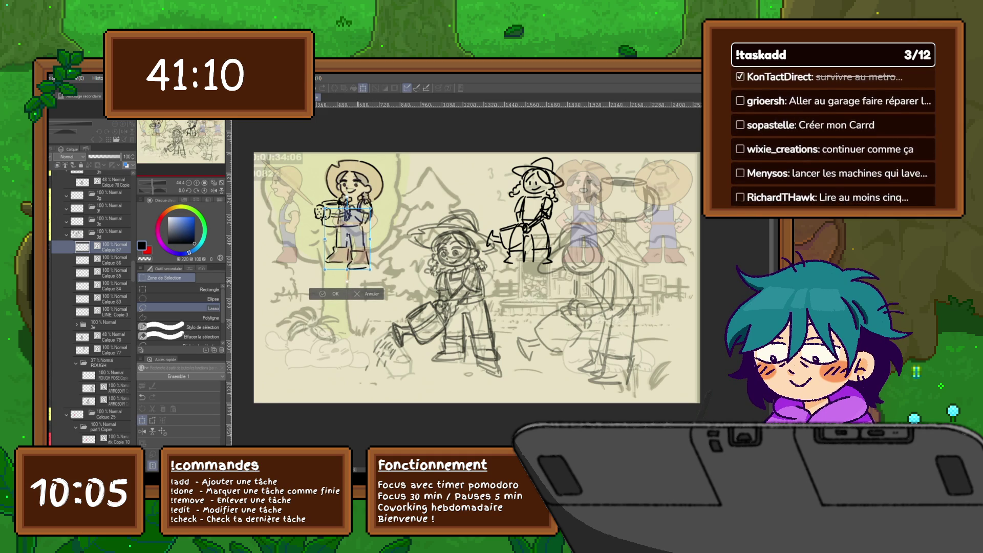
key("Return")
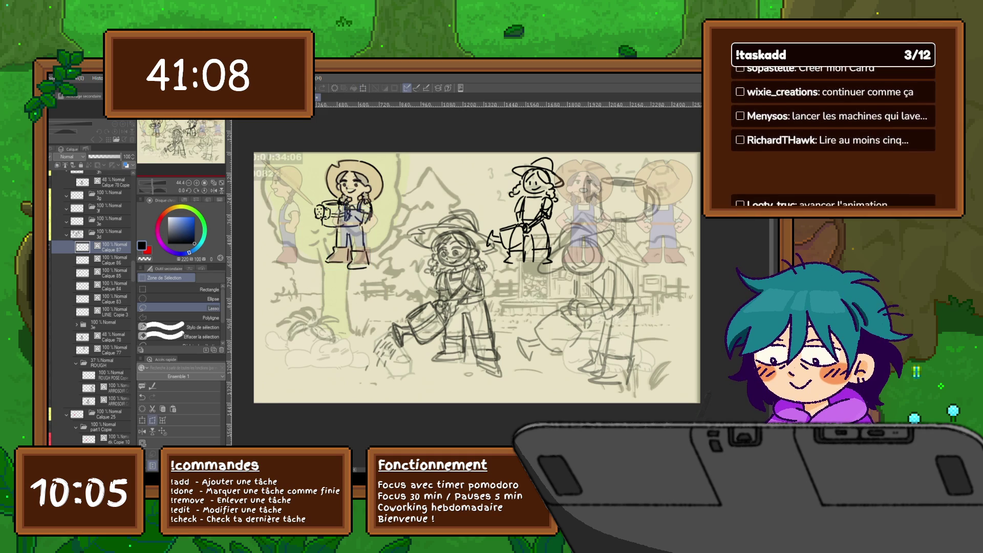
key("ctrl+t")
left_click_drag(349, 237, 348, 240)
key("Return")
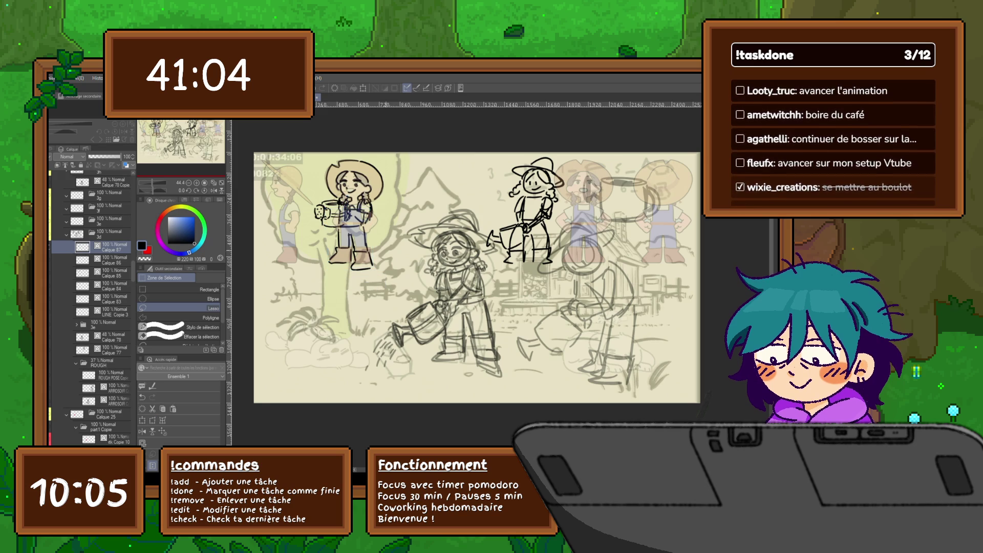
key("Delete")
key("ctrl+z")
Step: Select the figure's layers from Calque 86 to Calque 83 and rotate them slightly clockwise
left_click(111, 259)
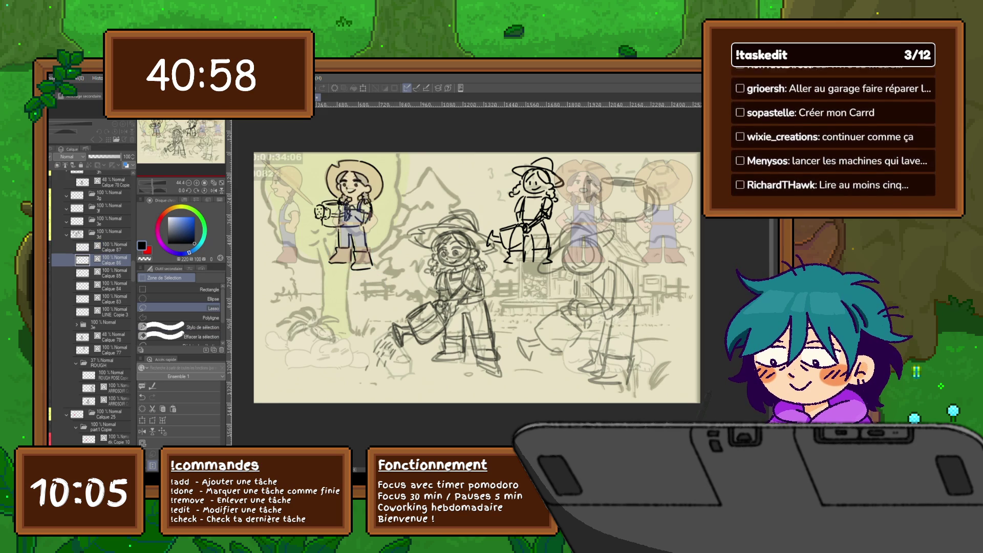
left_click(111, 299, "shift")
left_click(142, 420)
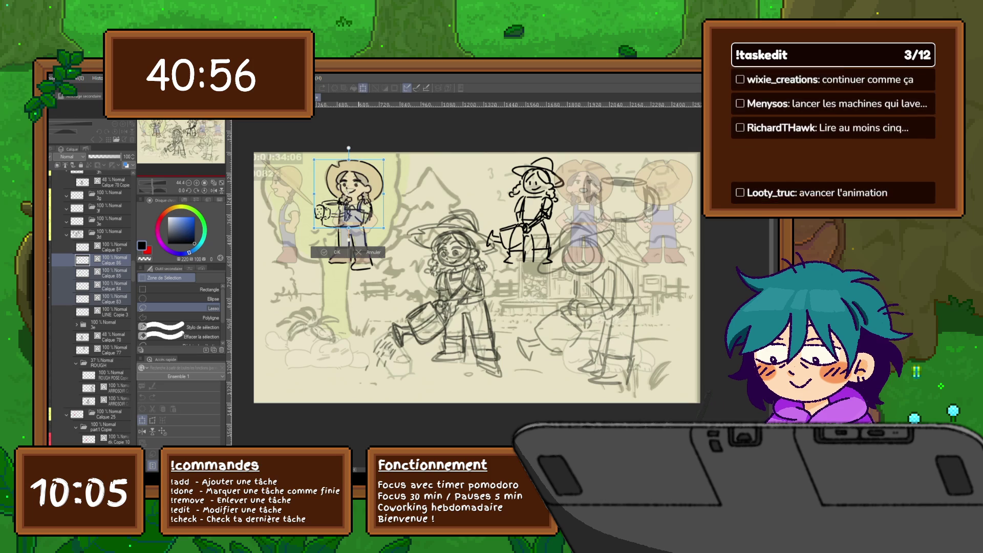
left_click_drag(394, 154, 397, 157)
key("Return")
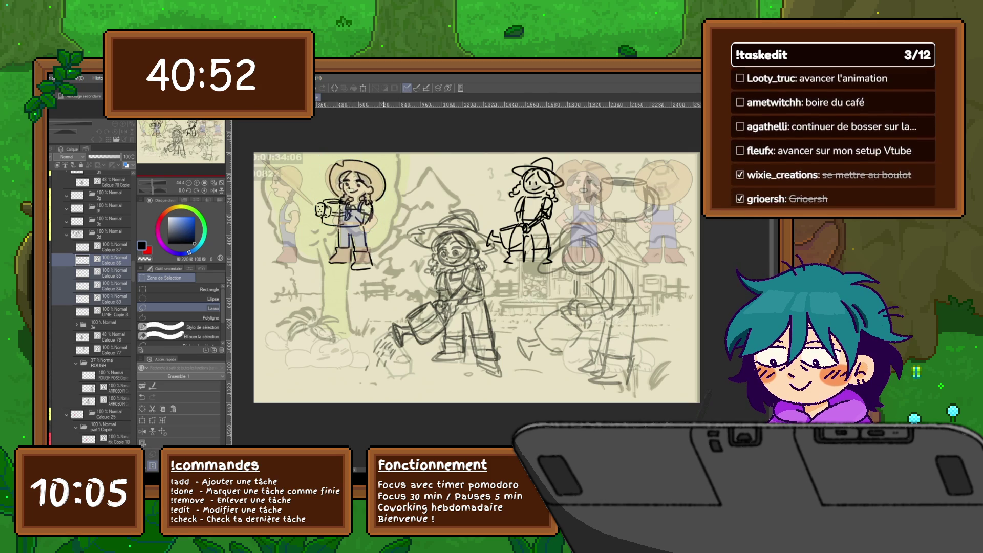
Step: Shift the girl's head on Calque 84 slightly right and down
left_click(112, 298)
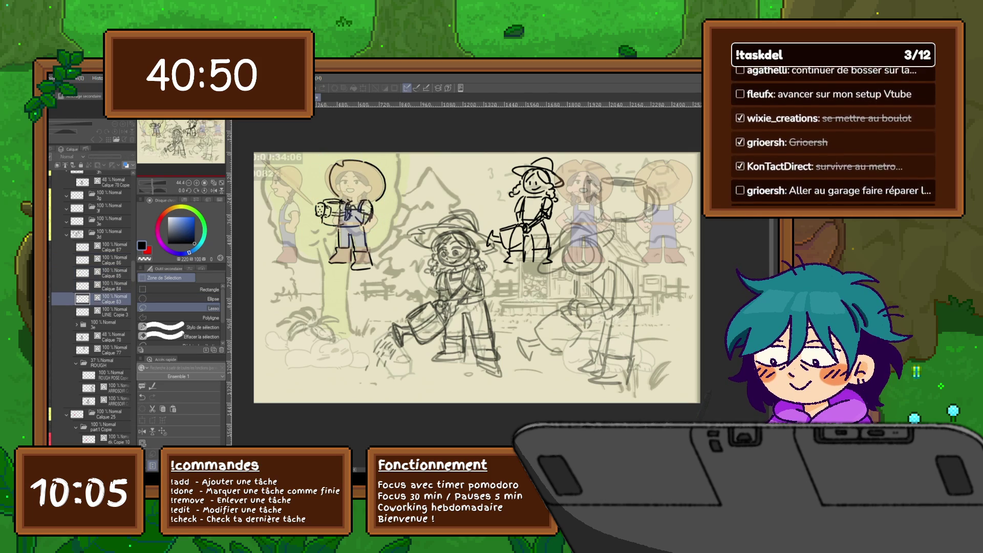
key("ctrl+t")
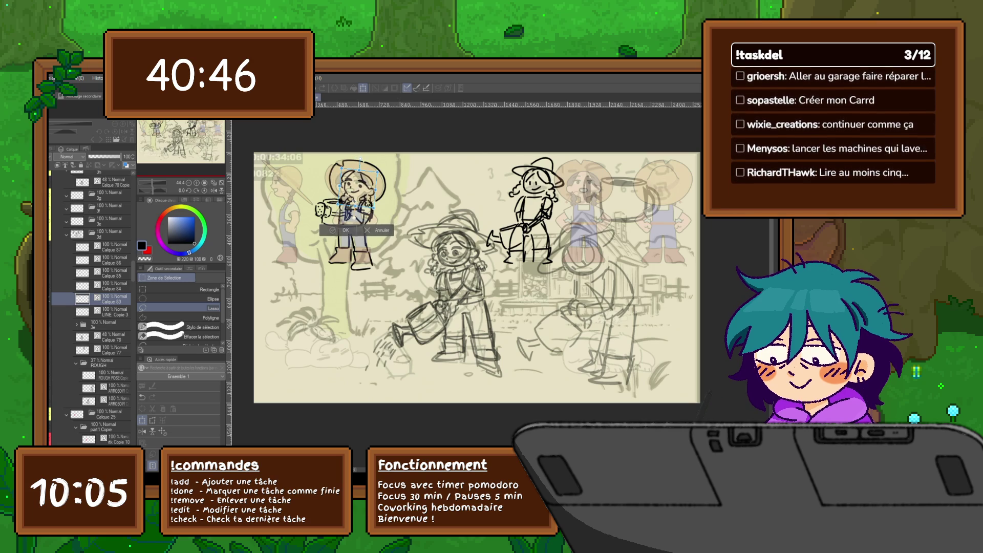
key("Return")
left_click(111, 285)
key("ctrl+t")
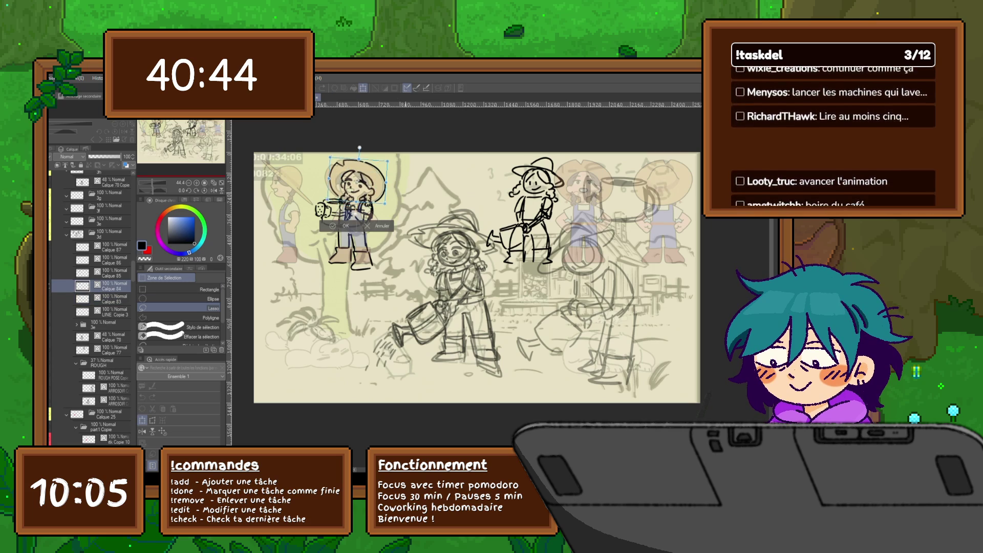
left_click_drag(358, 184, 362, 185)
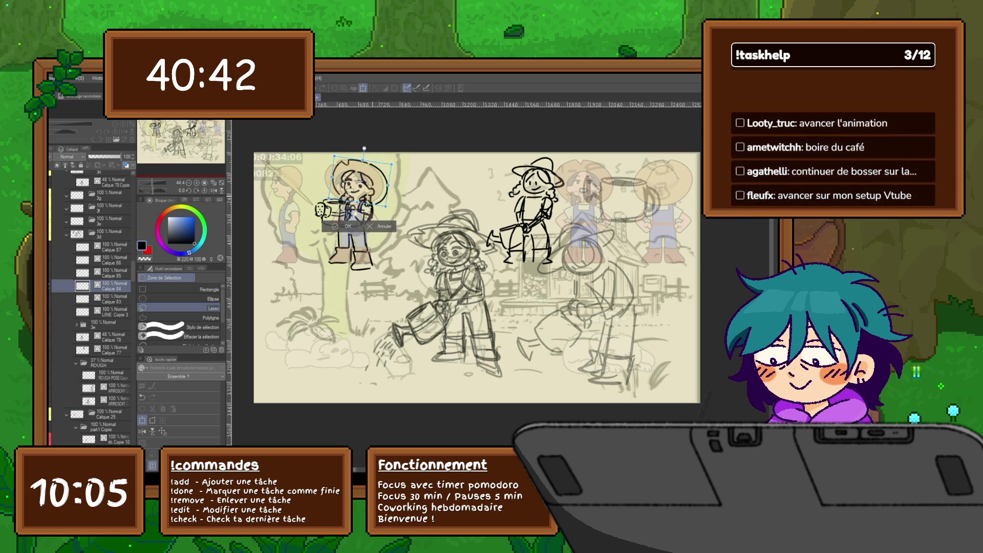
key("Return")
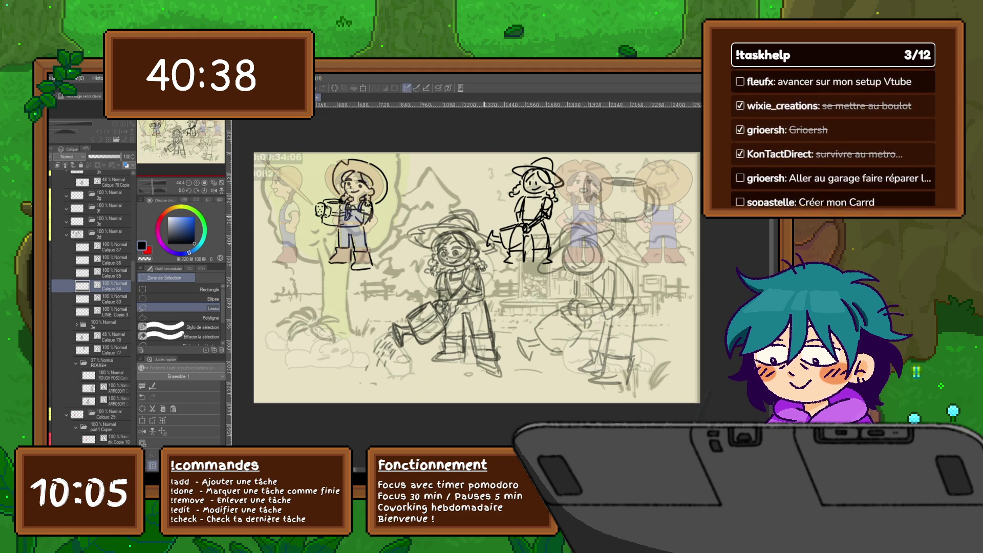
key("p")
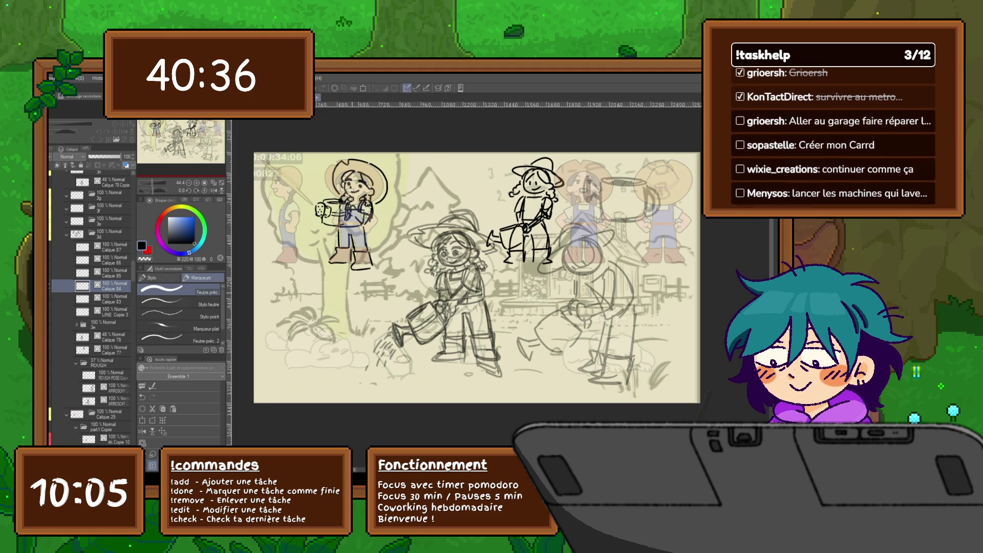
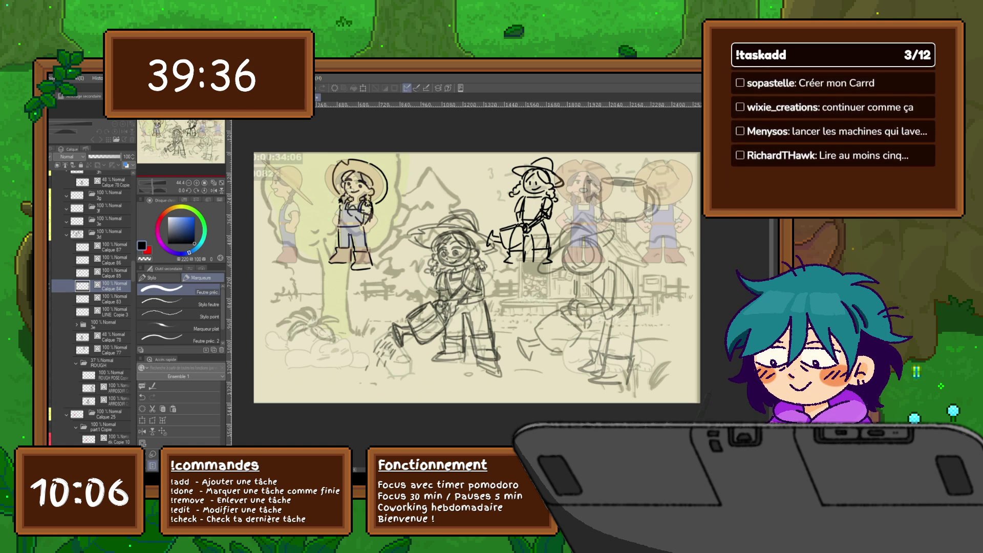
Step: Shift the first figure's watering can on Calque 86 slightly left and apply the transform
left_click(110, 260)
key("ctrl+t")
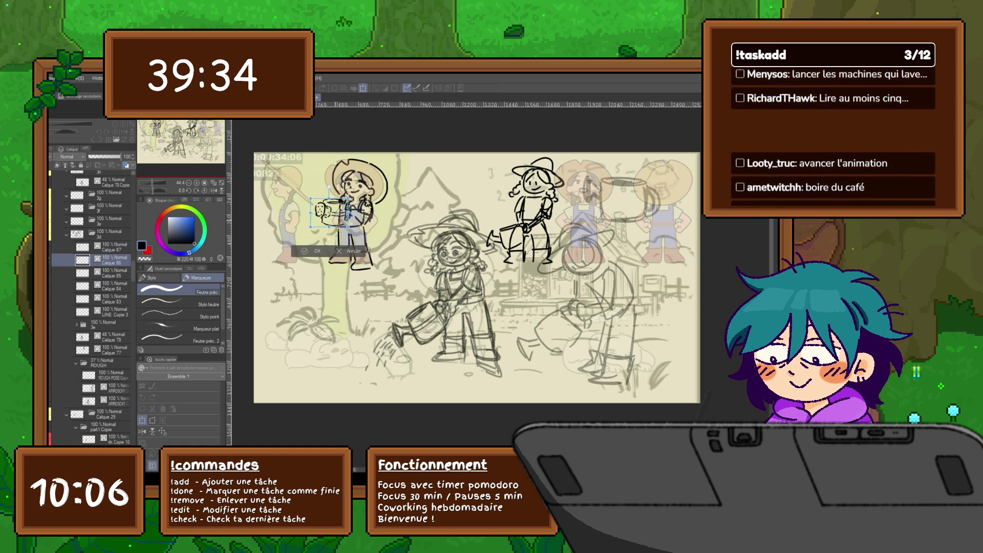
left_click_drag(327, 212, 321, 214)
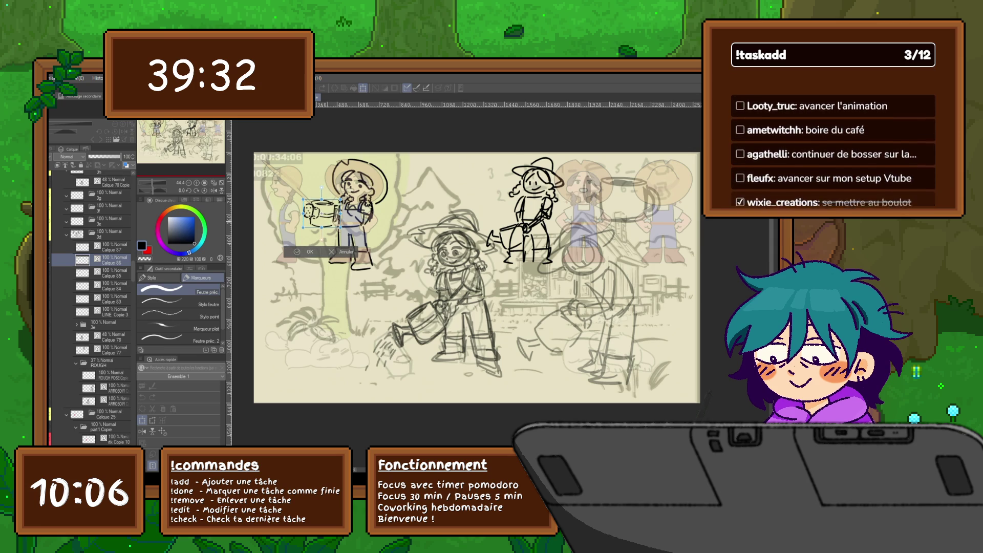
left_click_drag(321, 214, 327, 216)
key("Return")
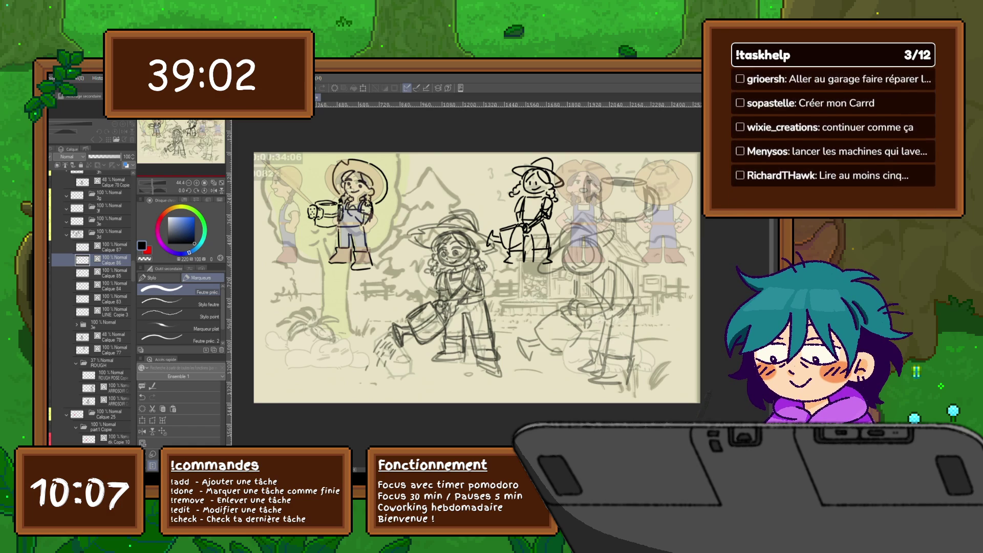
scroll(467, 279, "right", 2)
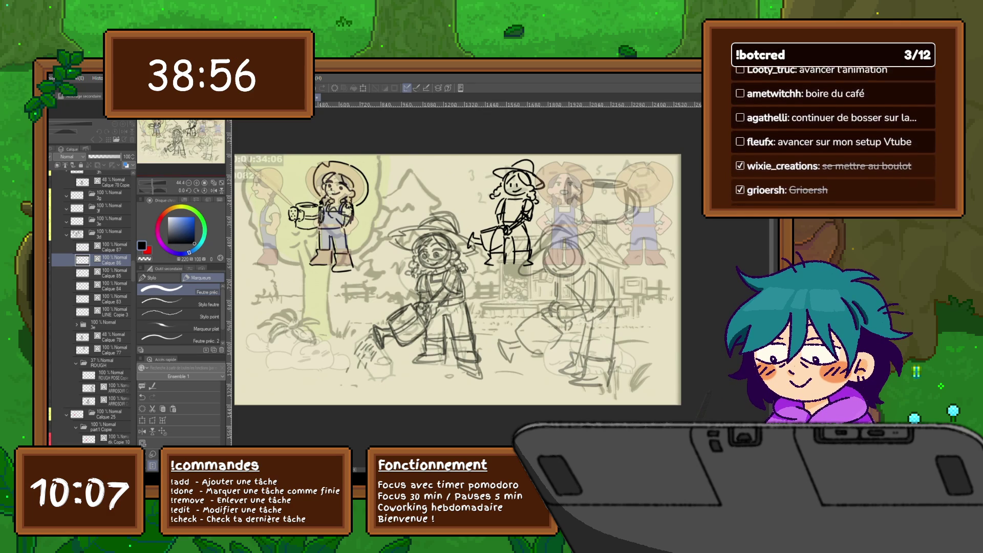
Step: Group the first figure's layers into Dossier 1, move it below LINE Copie 3, and duplicate it
left_click(112, 247)
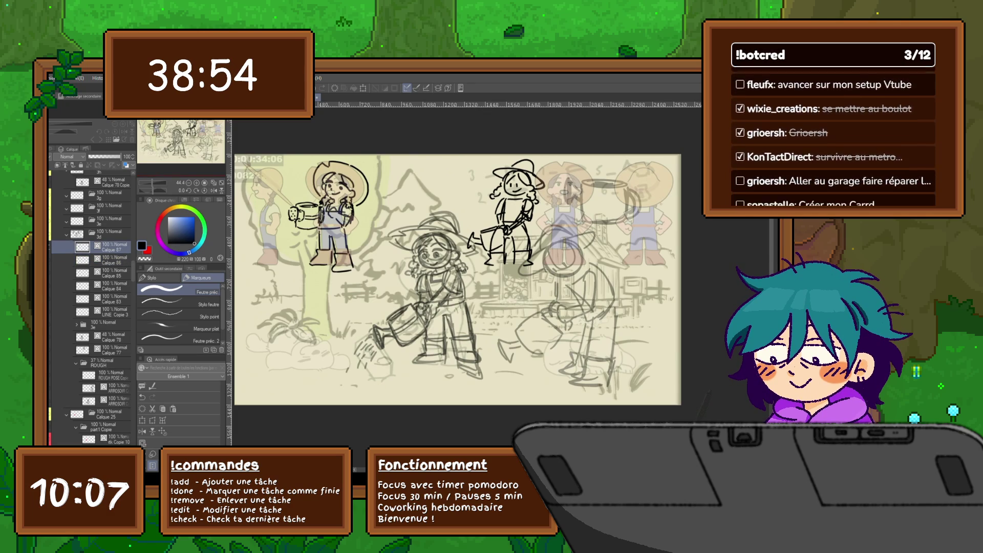
key("ctrl+g")
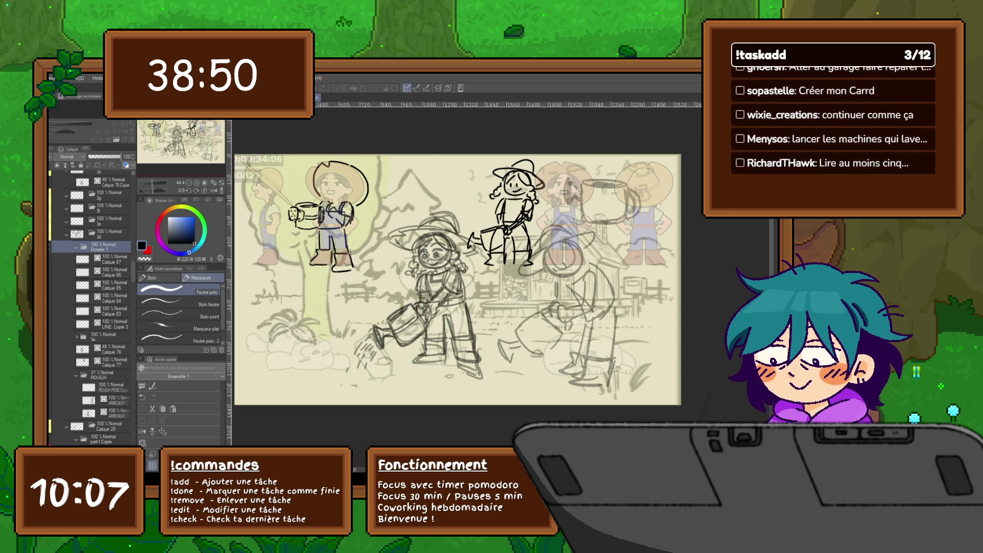
left_click(110, 311)
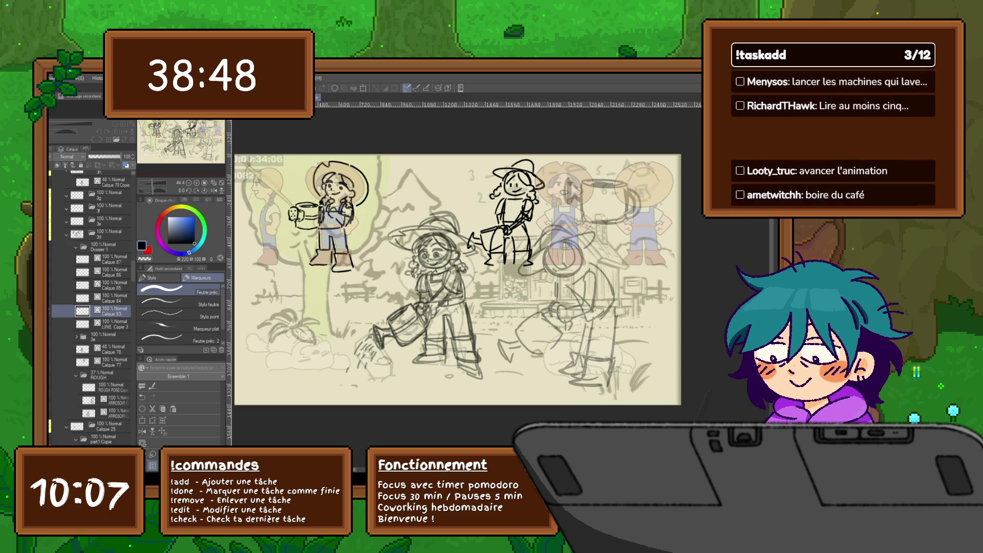
left_click(77, 247)
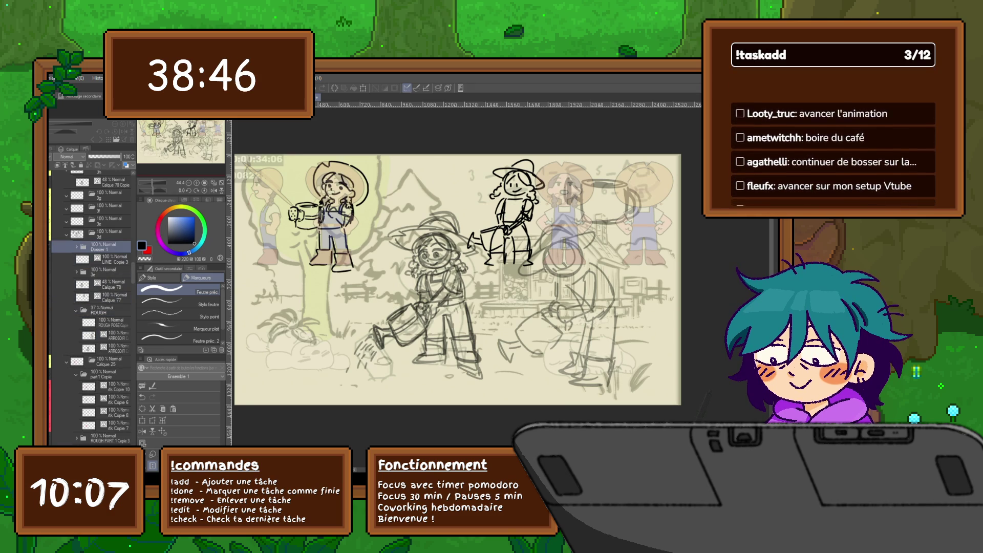
left_click(113, 259)
left_click_drag(110, 247, 110, 263)
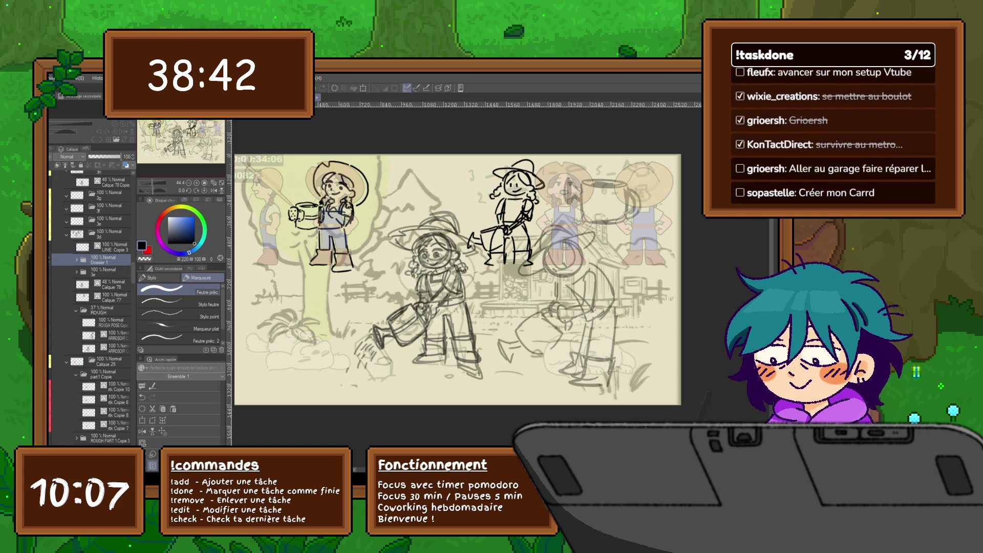
key("ctrl+c")
key("ctrl+v")
key("ctrl+e")
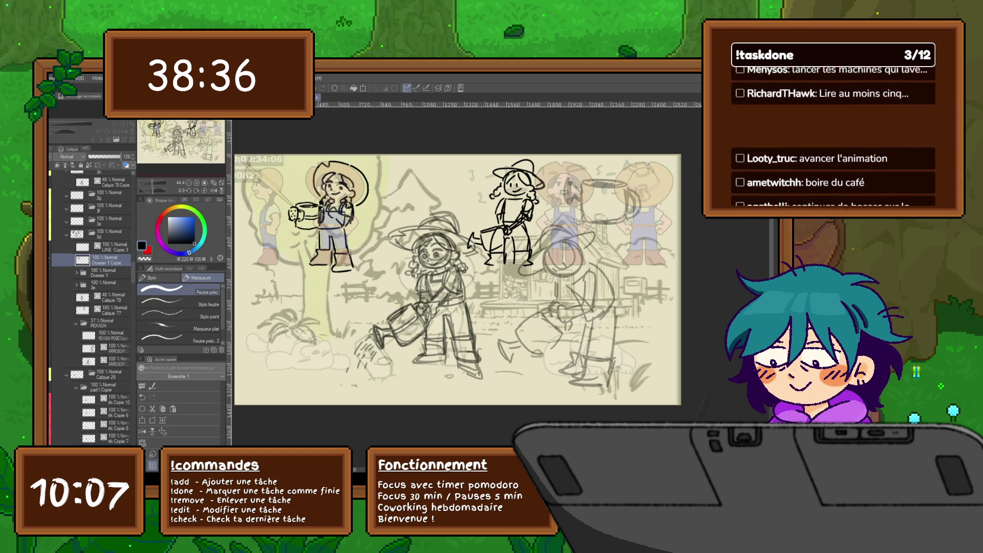
Step: Sketch red test marks on the leg and head, then undo back to the Dossier 1 Copie folder
key("x")
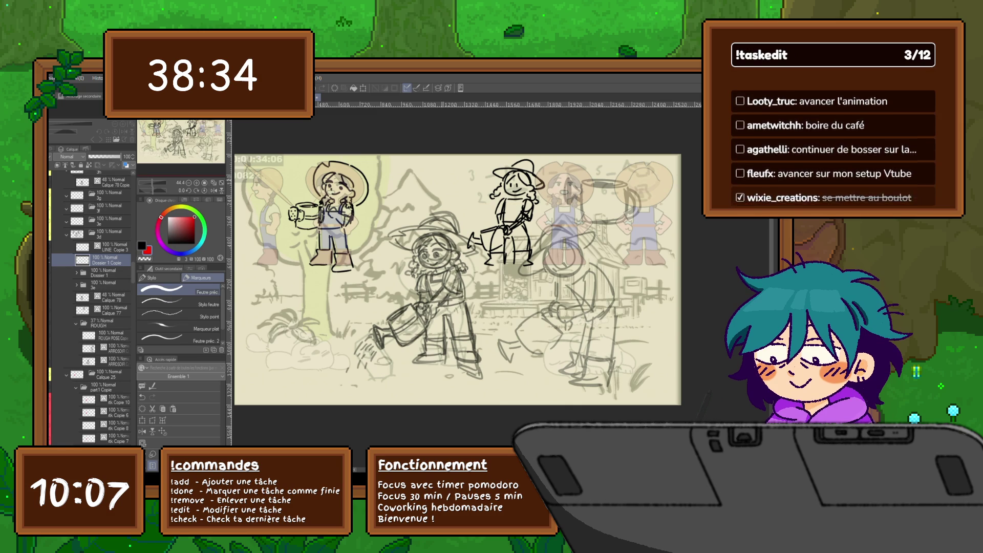
mouse_move(351, 230)
left_mouse_down()
mouse_move(351, 252)
mouse_move(336, 251)
left_mouse_up()
mouse_move(348, 210)
left_mouse_down()
mouse_move(351, 222)
mouse_move(323, 228)
mouse_move(320, 249)
mouse_move(329, 250)
left_mouse_up()
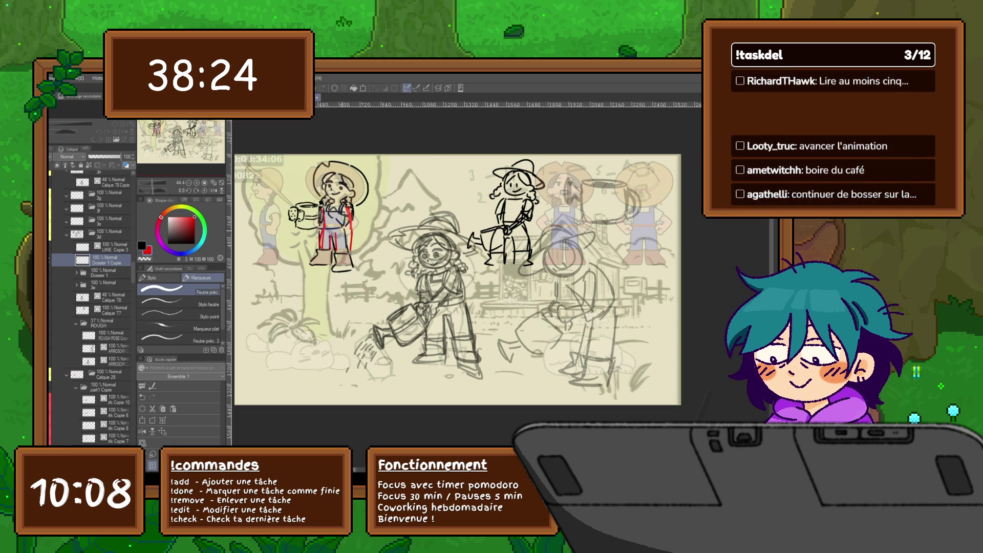
key("ctrl+z")
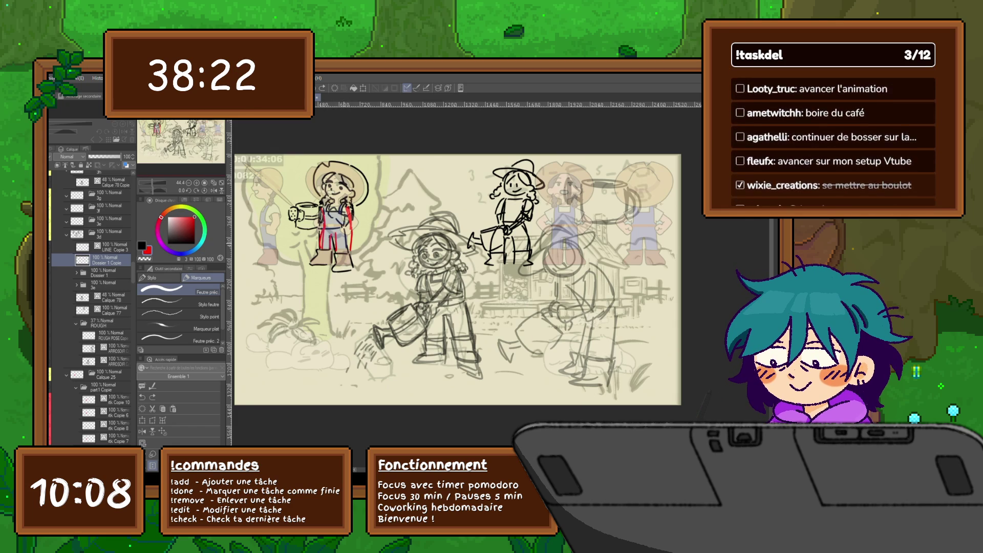
key("ctrl+z")
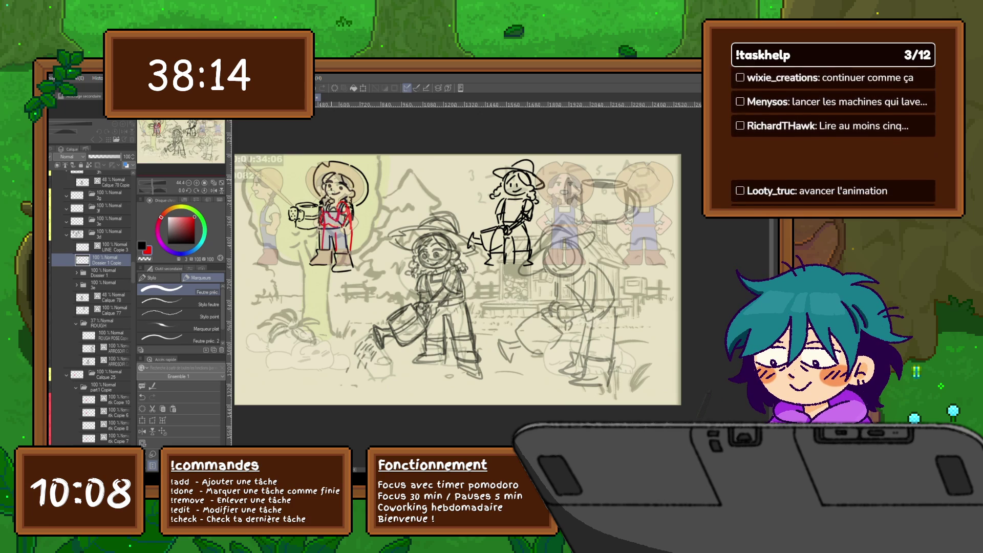
mouse_move(342, 195)
left_mouse_down()
mouse_move(335, 175)
mouse_move(332, 200)
mouse_move(300, 189)
mouse_move(345, 172)
mouse_move(356, 185)
mouse_move(298, 180)
mouse_move(293, 195)
mouse_move(342, 163)
left_mouse_up()
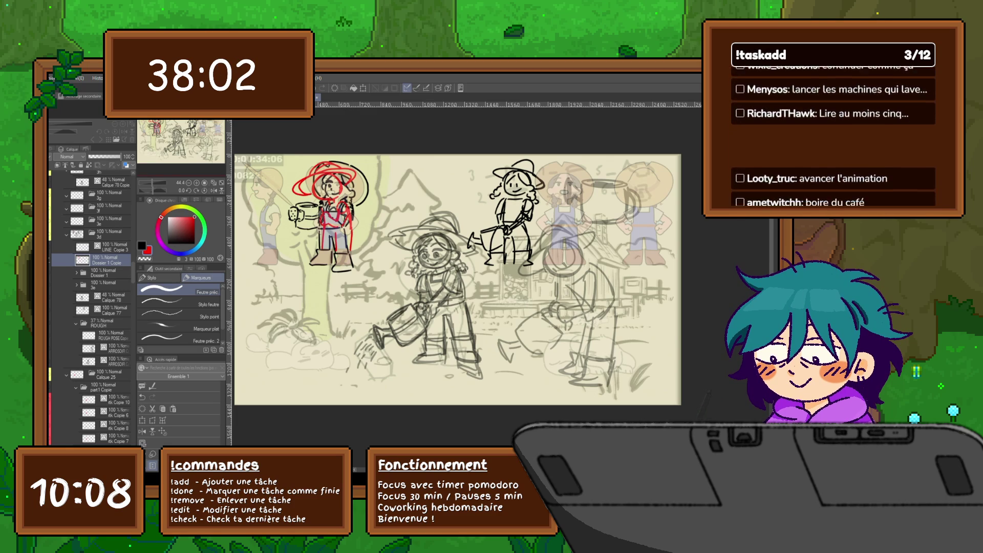
key("Delete")
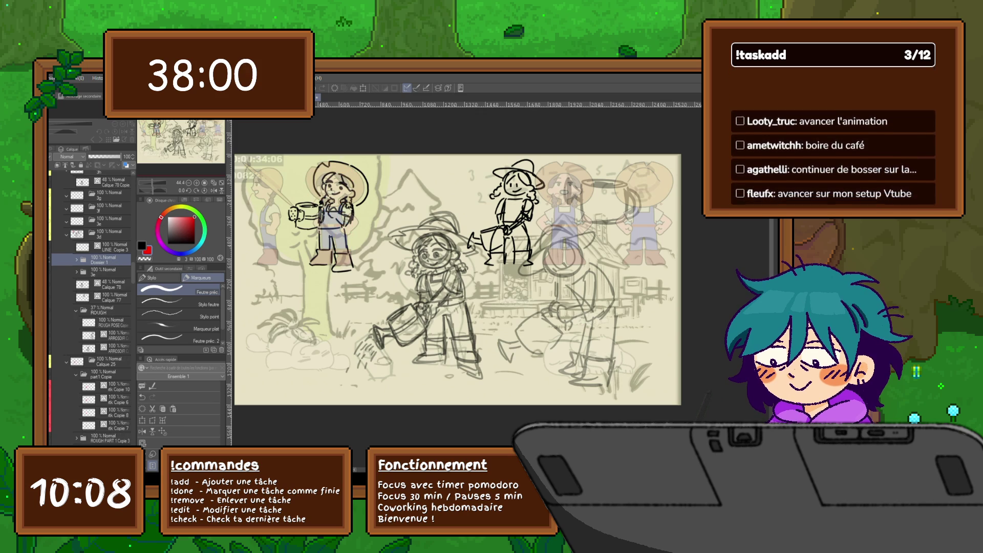
key("ctrl+z")
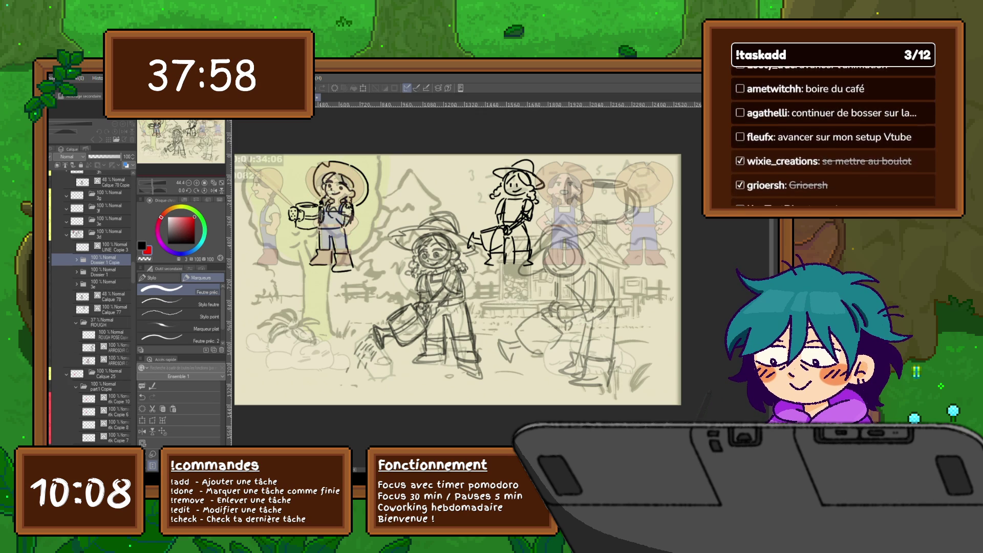
Step: Move the duplicated figure to the right of the original
key("ctrl+t")
left_click_drag(363, 217, 407, 217)
key("Return")
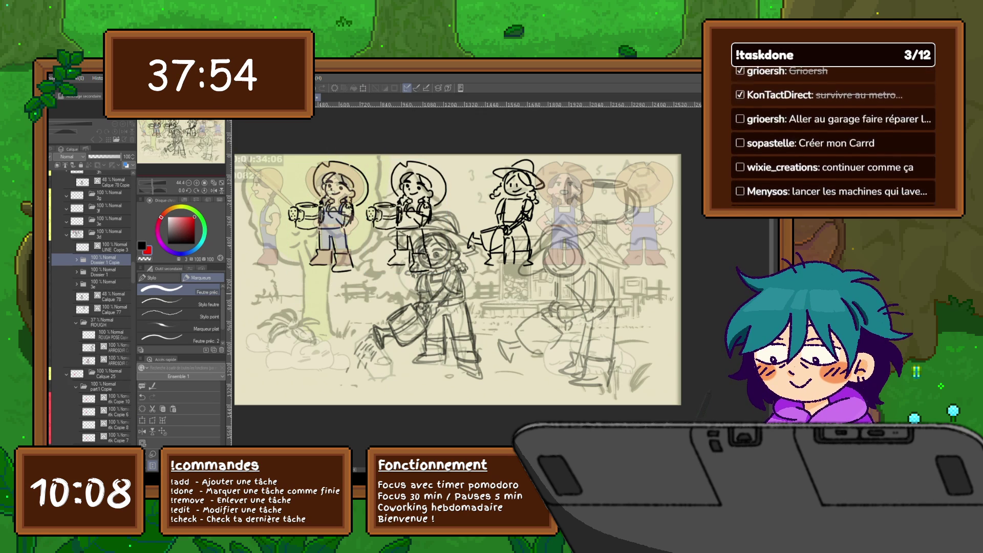
Step: Expand Dossier 1 Copie and select its Calque 87 layer for transforming
left_click(76, 260)
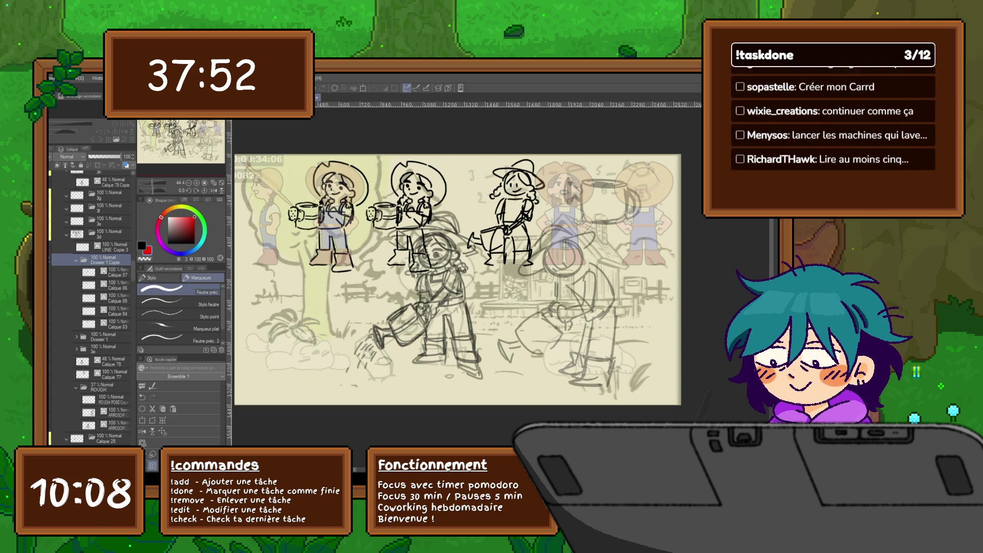
key("ctrl+z")
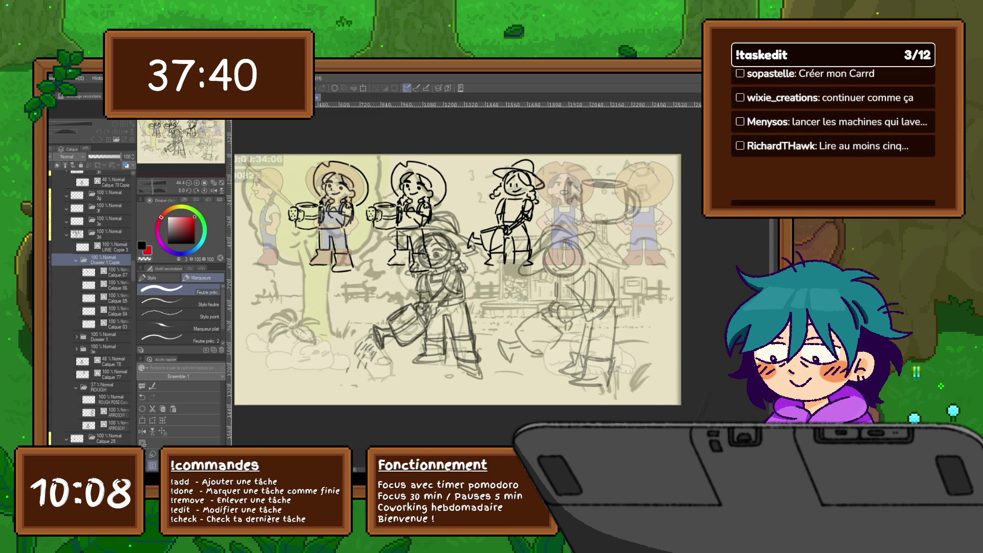
left_click(116, 273)
key("ctrl+t")
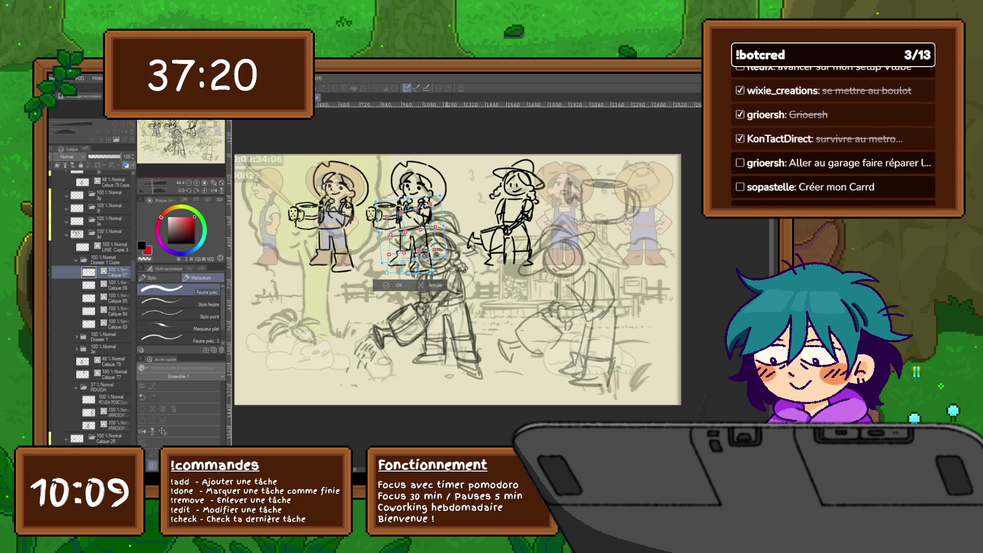
Step: Apply the pending transform and tilt the copy's watering can slightly
key("Return")
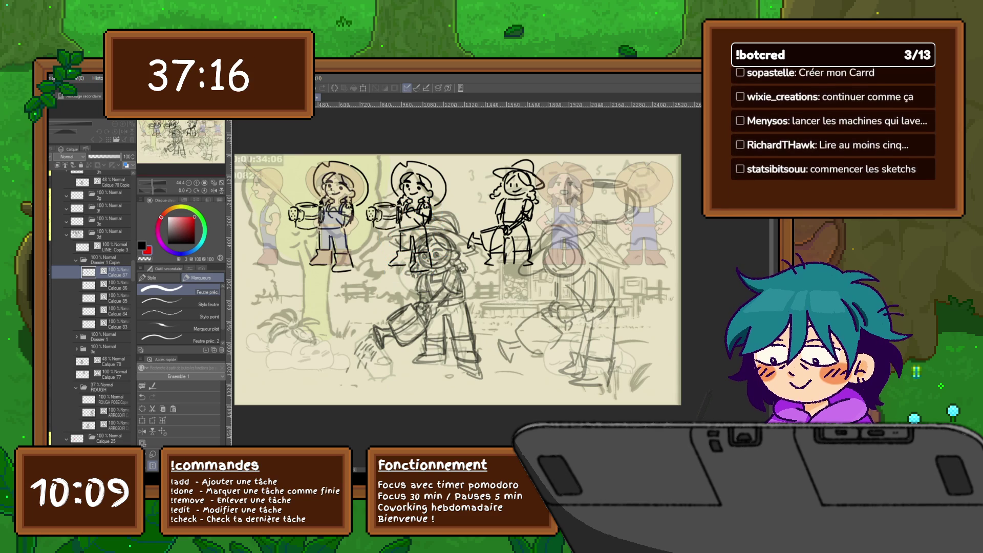
left_click(116, 285)
key("ctrl+t")
left_click_drag(407, 203, 404, 196)
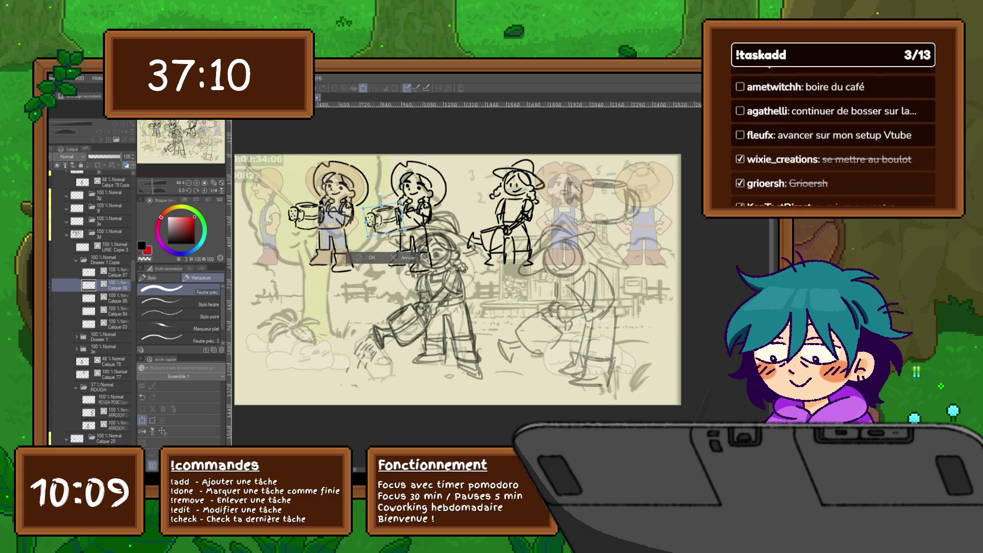
left_click(359, 255)
Step: Rotate the second girl's Calque 85, 84 and 83 layers slightly counter-clockwise, nudging them right
left_click(115, 298)
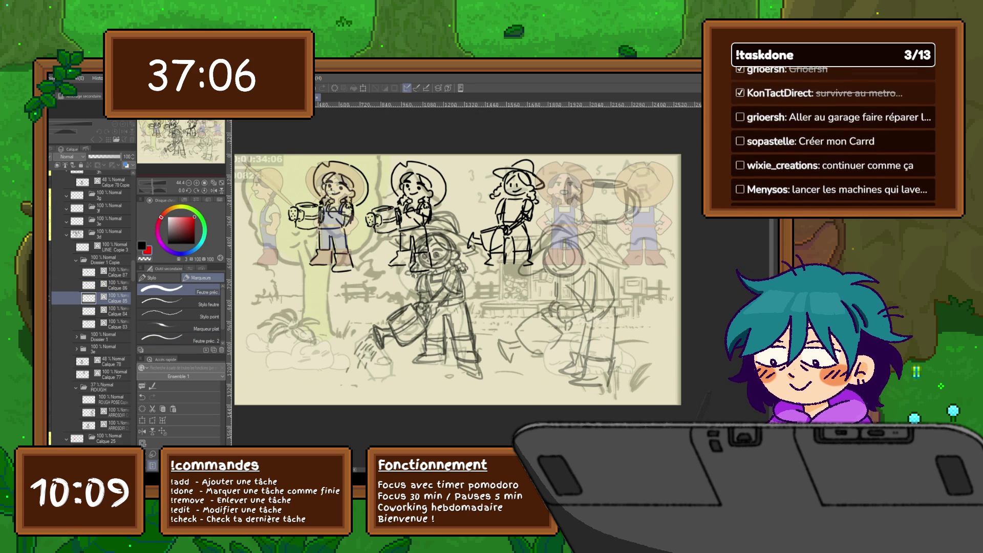
left_click(116, 324, "shift")
left_click(143, 420)
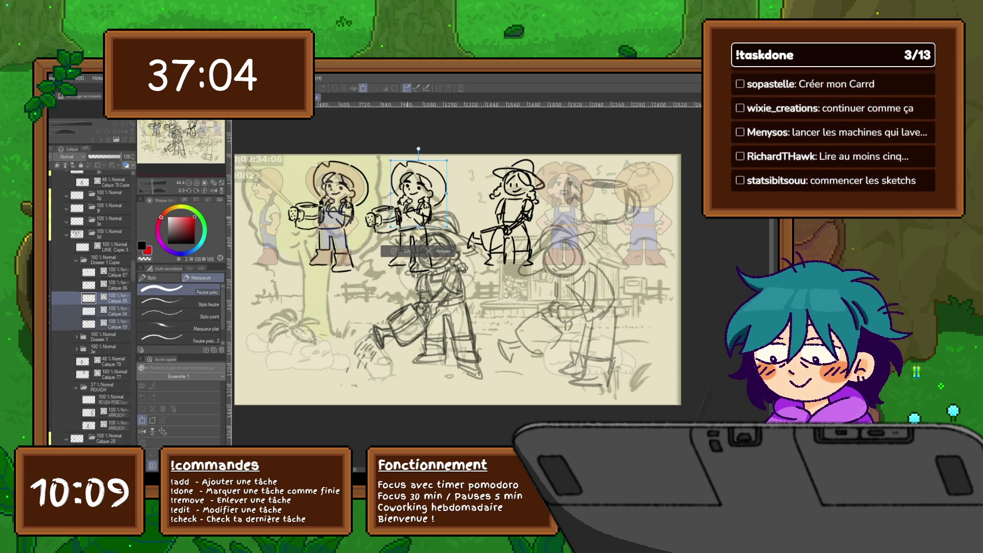
left_click_drag(419, 149, 391, 152)
key("Right")
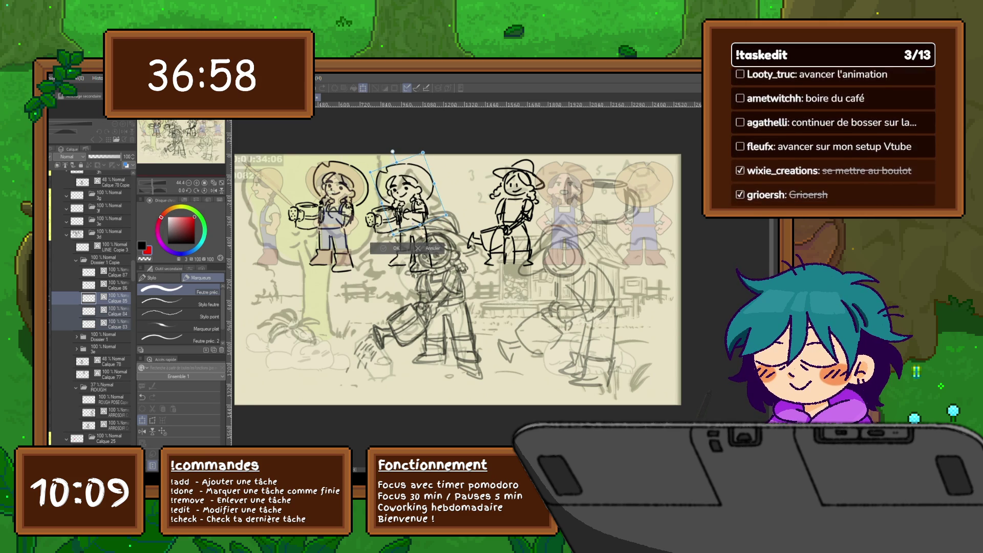
key("Return")
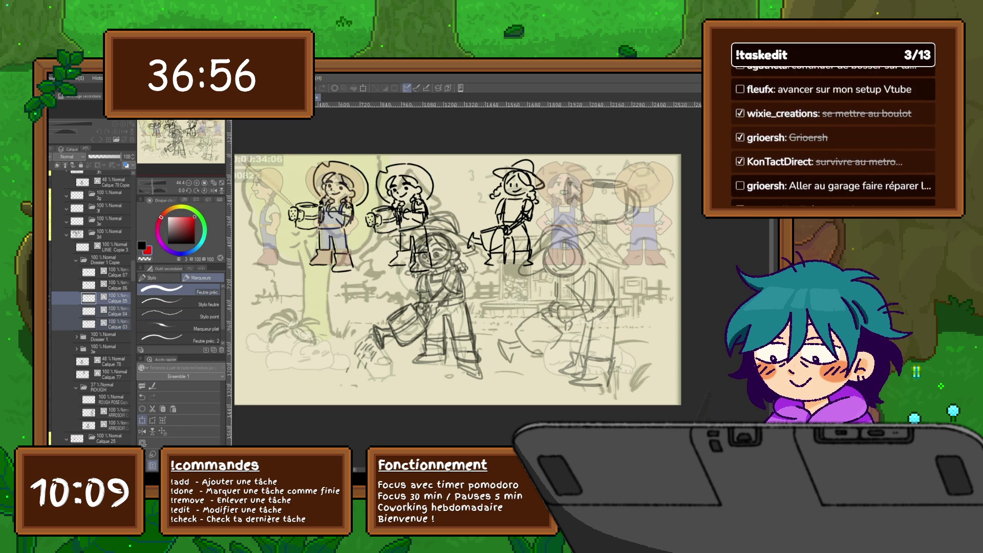
key("ctrl+t")
key("Right")
key("Right")
key("Right")
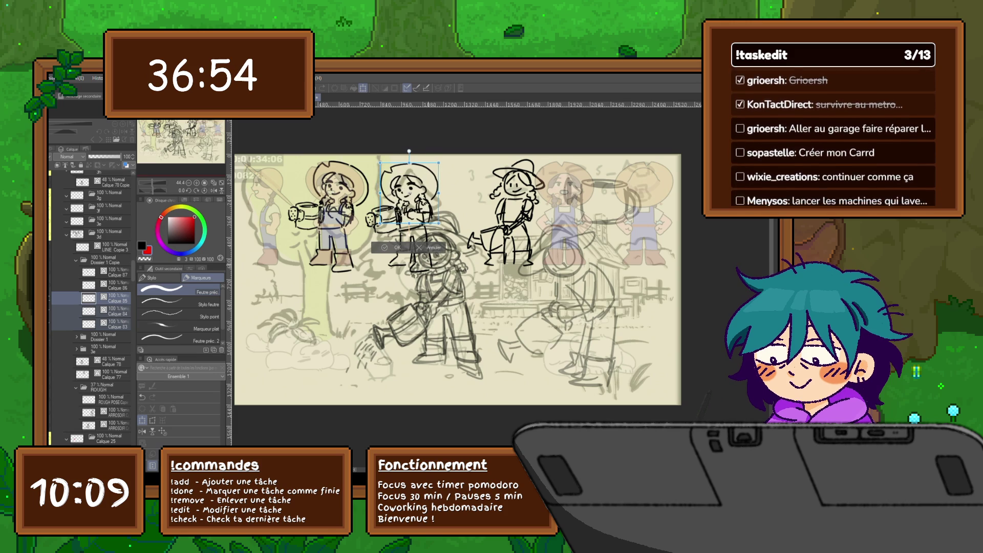
left_click_drag(409, 151, 401, 153)
key("Return")
Step: Tilt Calque 84 and Calque 83 a touch further counter-clockwise
left_click(117, 311)
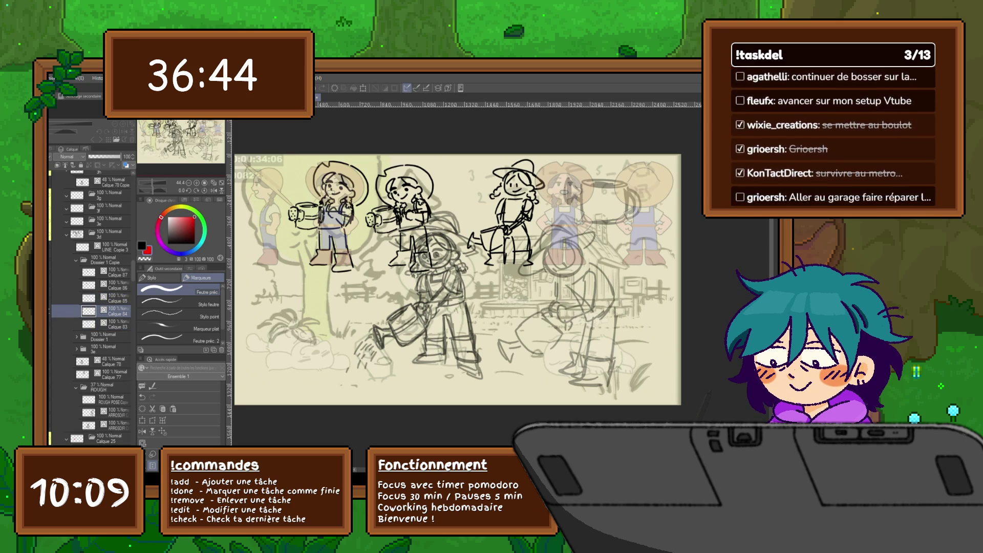
left_click(117, 324, "shift")
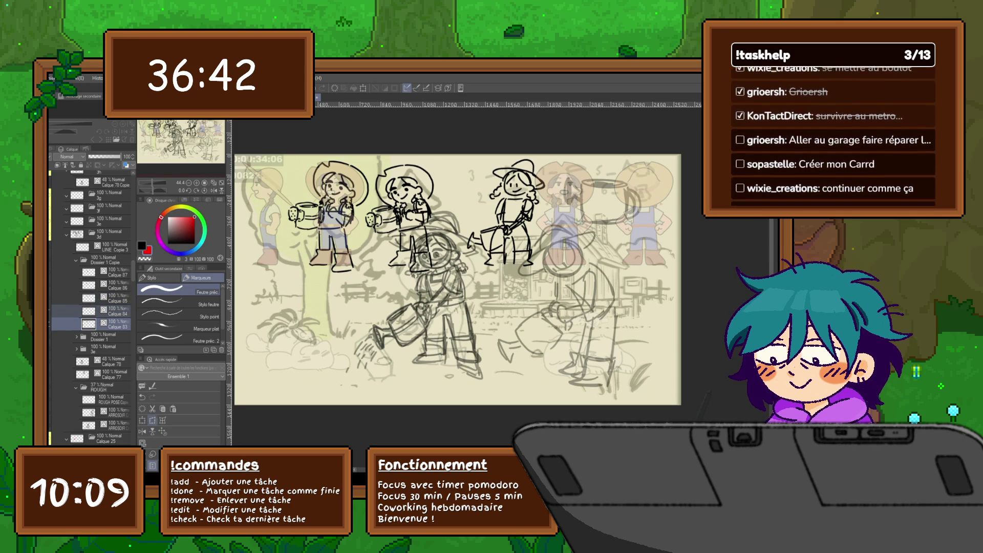
key("ctrl+t")
left_click_drag(385, 206, 384, 205)
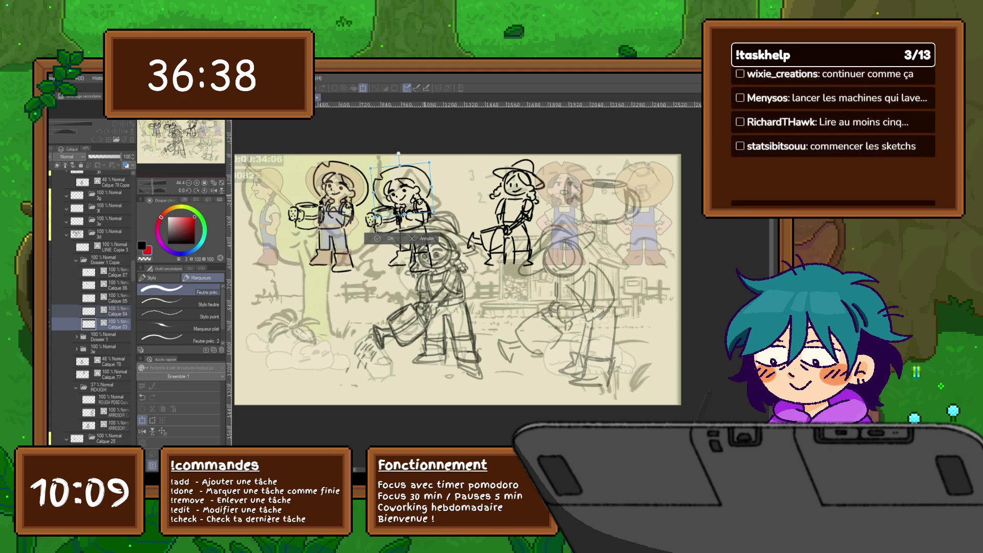
key("Return")
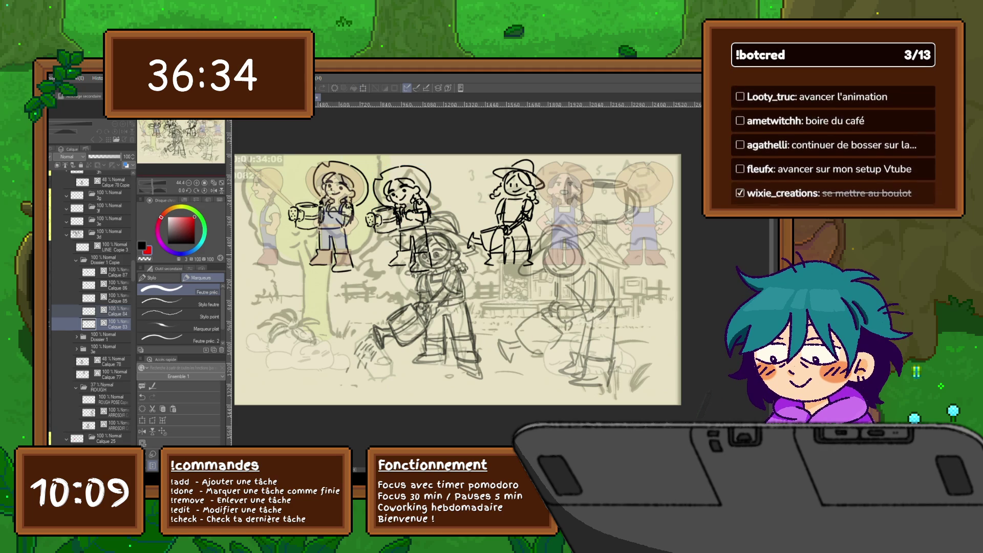
Step: Paste a watering can copy onto Calque 86 and move it down into her hands
left_click(115, 285)
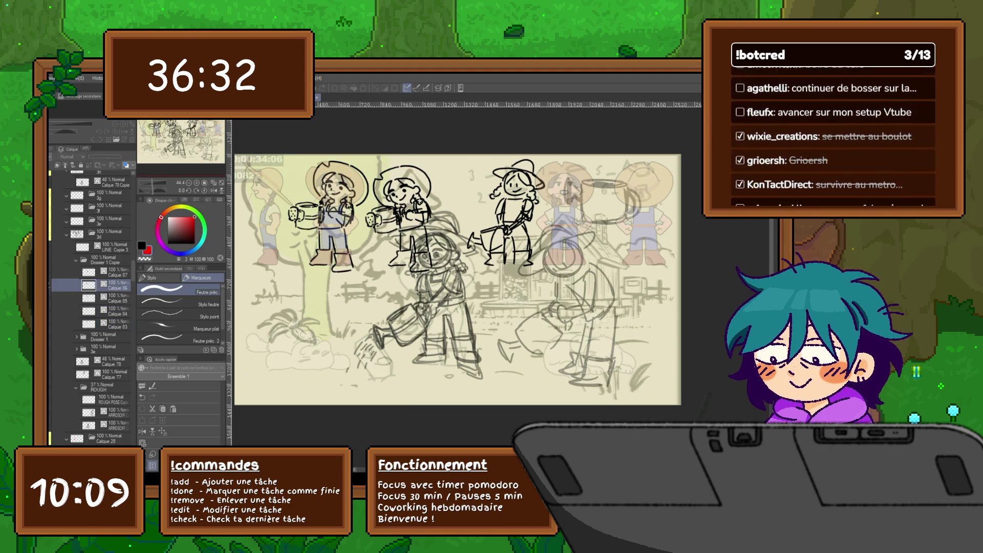
key("ctrl+v")
key("ctrl+t")
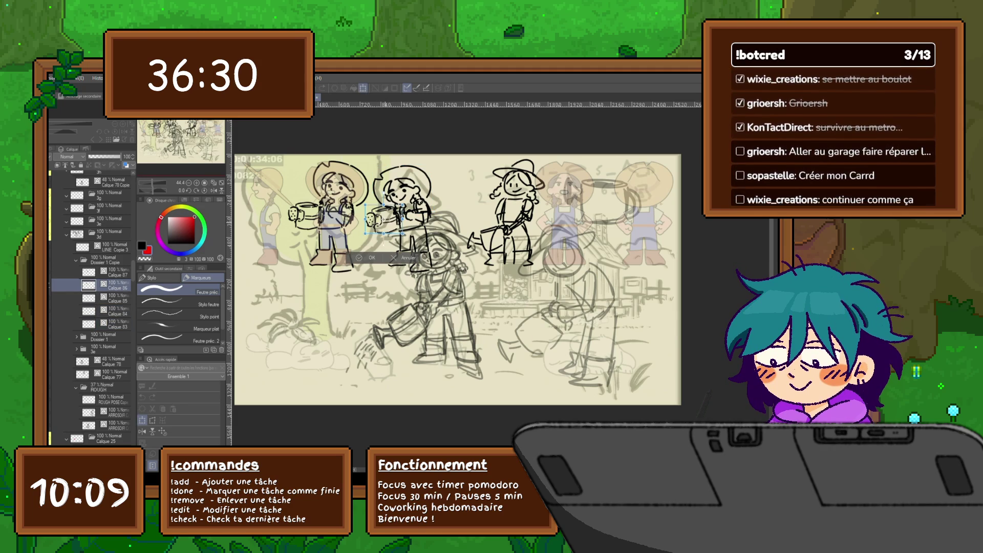
left_click_drag(383, 229, 383, 242)
key("Return")
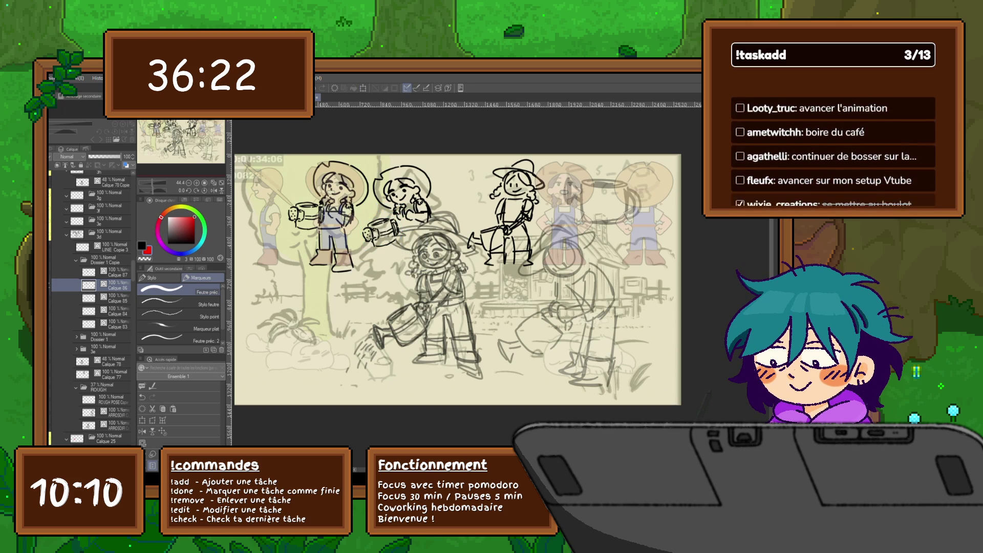
Step: Nudge the second girl's can on Calque 87 right, then draw a red stroke on a new layer
left_click(113, 272)
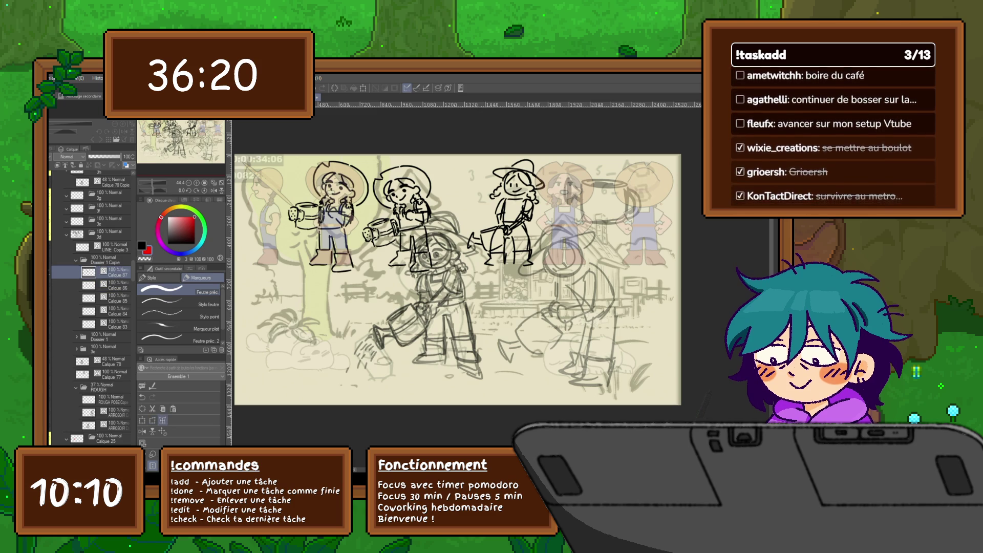
key("ctrl+t")
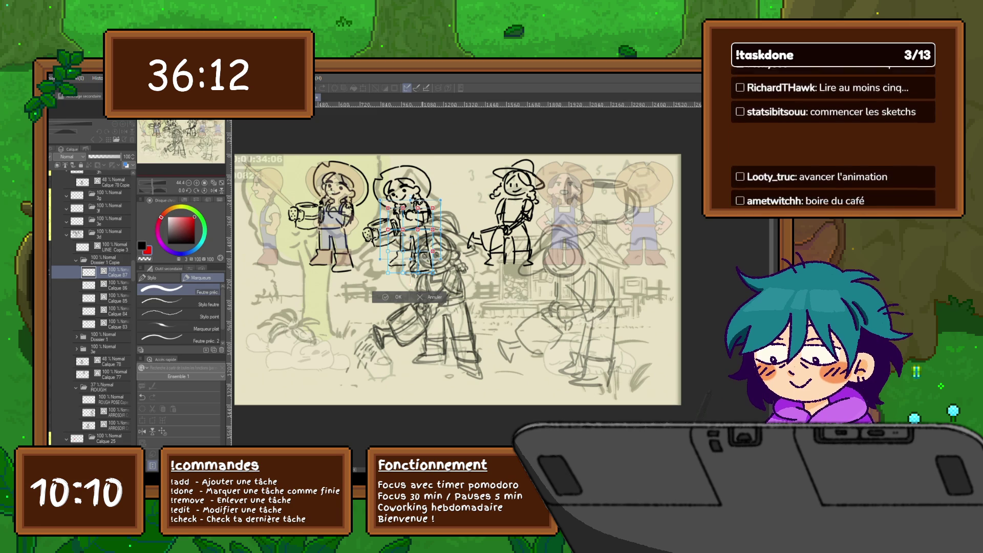
left_click_drag(412, 235, 420, 232)
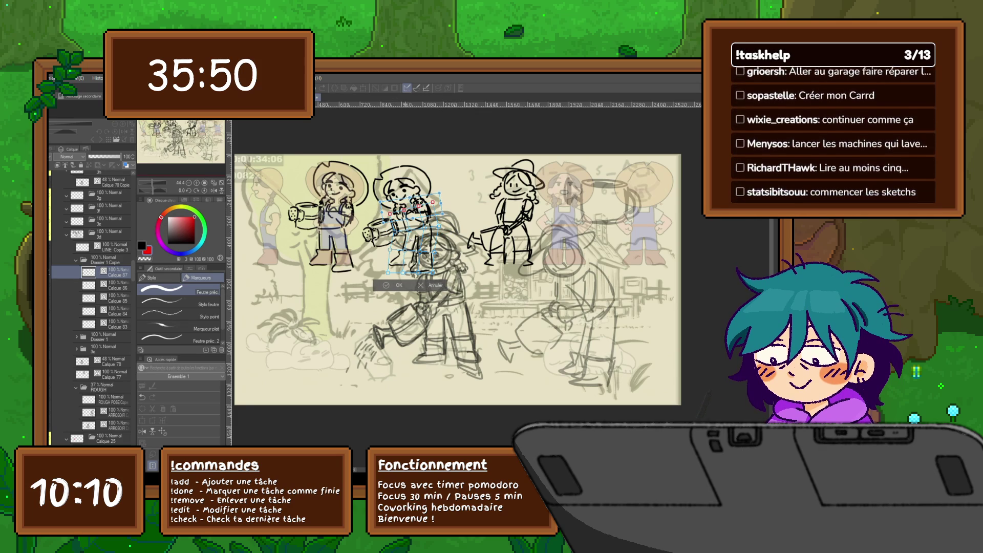
key("Return")
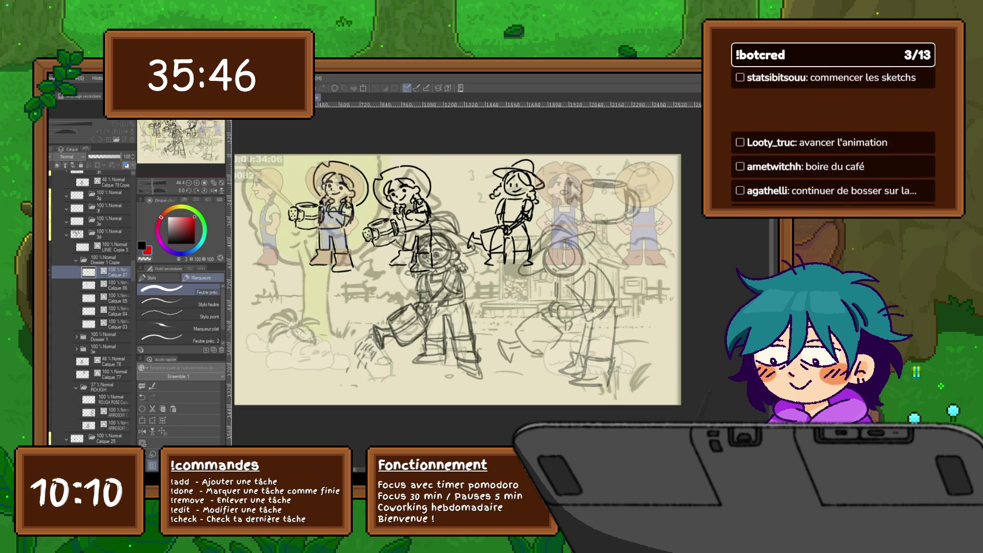
key("ctrl+shift+n")
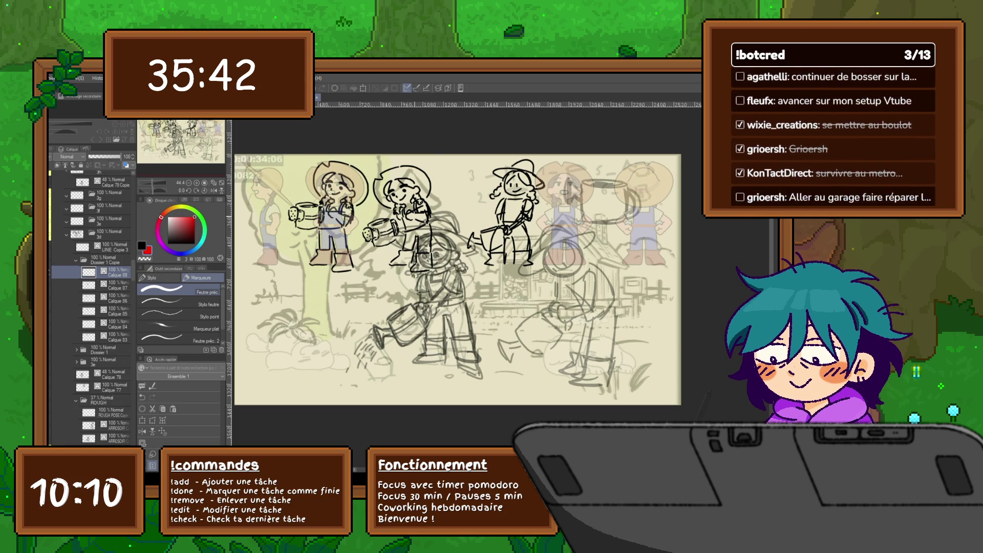
mouse_move(411, 210)
left_mouse_down()
mouse_move(407, 221)
mouse_move(427, 219)
left_mouse_up()
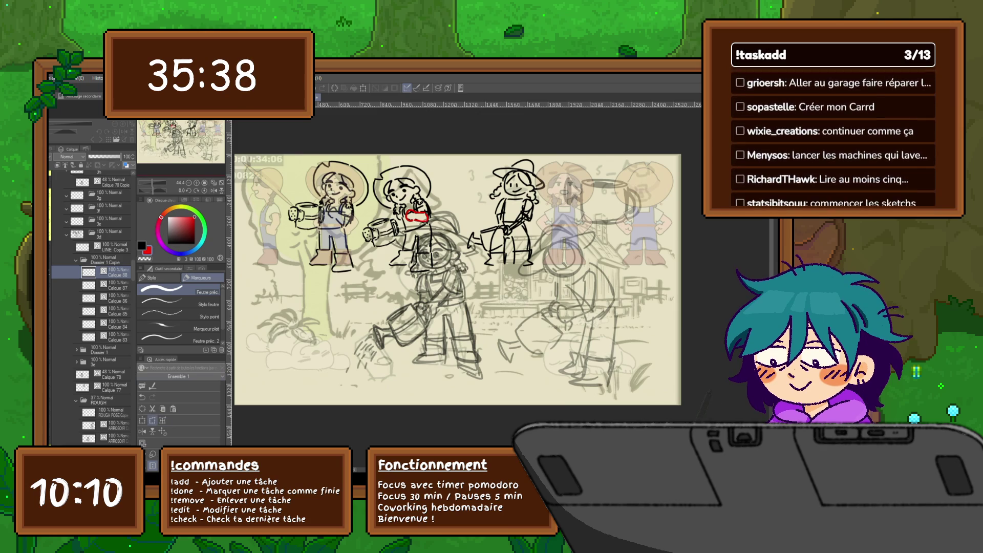
Step: Move the red stroke down-left onto the can and add another red line to it
left_click(142, 420)
left_click_drag(417, 216, 404, 222)
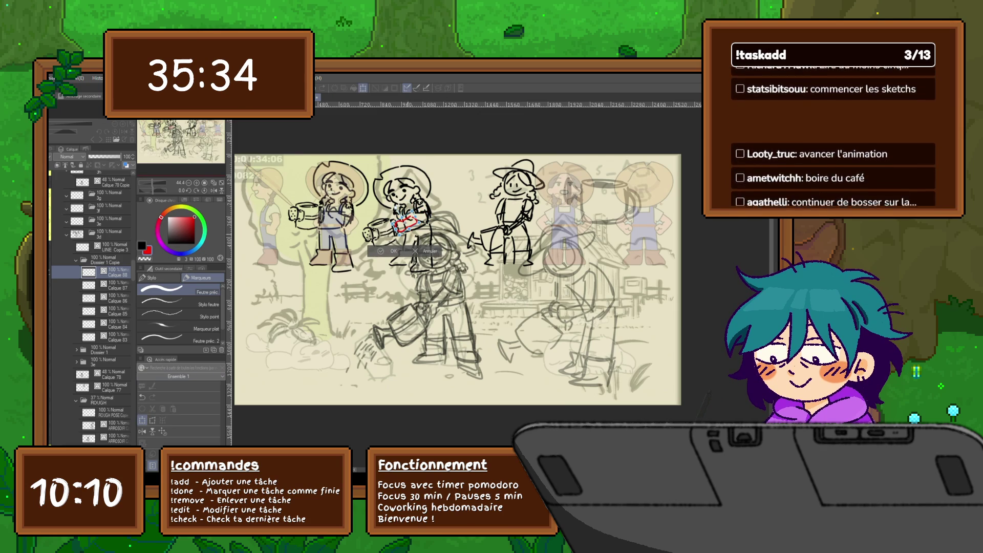
key("Return")
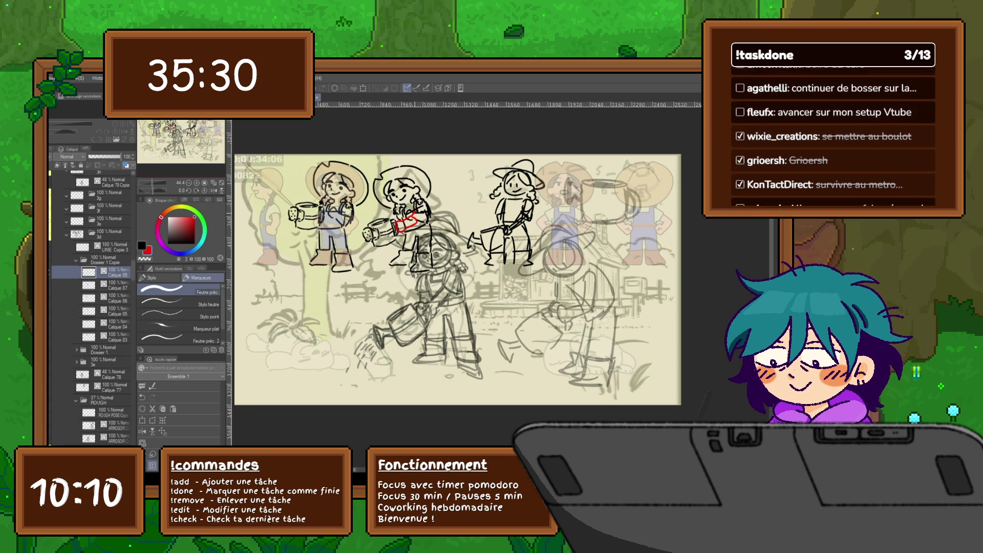
left_click_drag(420, 210, 427, 202)
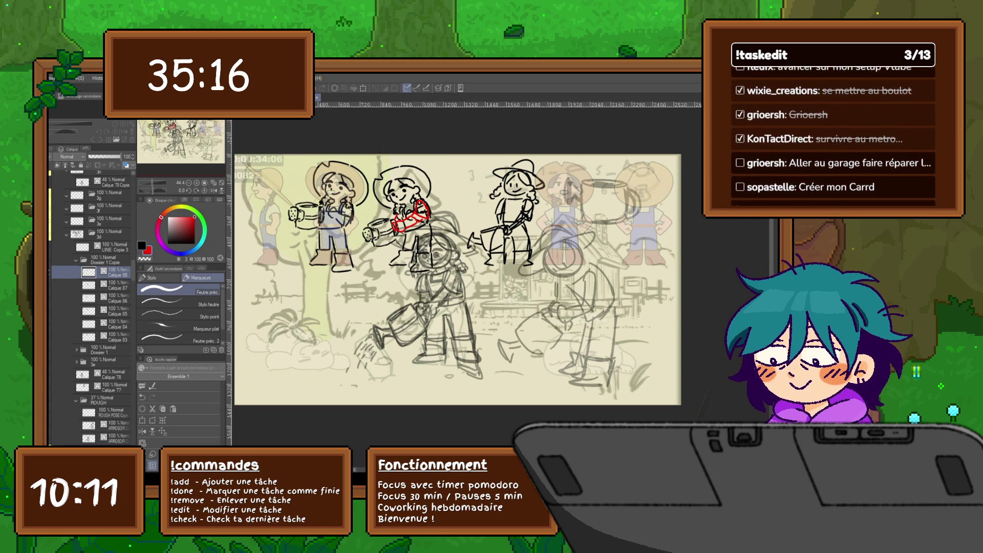
Step: Toggle the Dossier 1 Copie drawing off and on to compare against the red lines
left_click(77, 260)
key("ctrl+z")
key("ctrl+y")
key("ctrl+z")
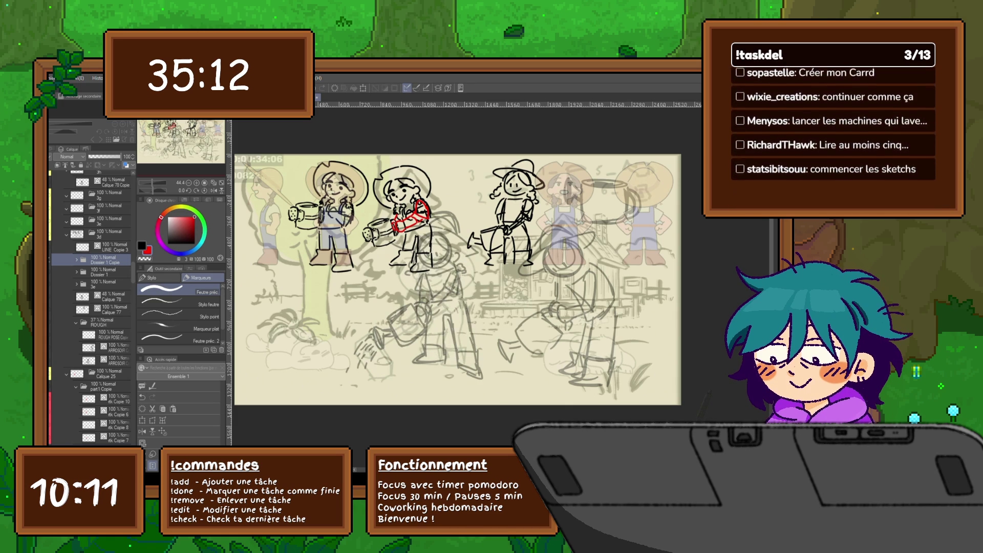
key("ctrl+y")
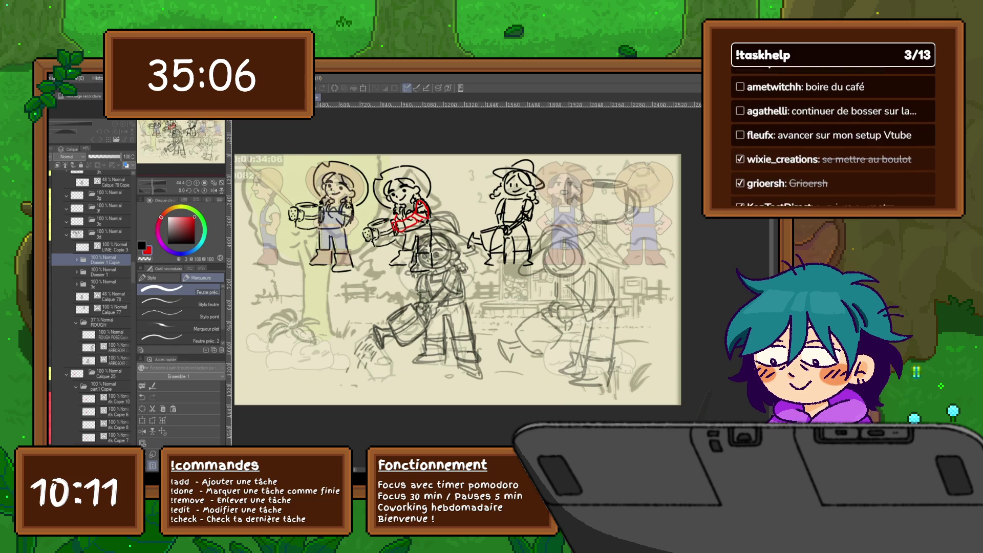
Step: Draw red lines over the watering can on a new layer above Calque 88
left_click(76, 260)
left_click(114, 272)
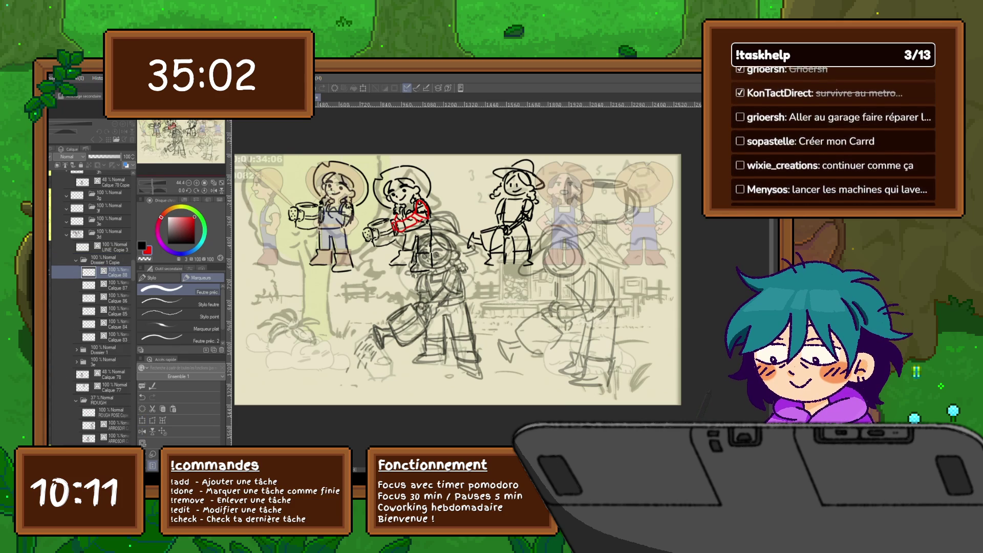
key("ctrl+shift+n")
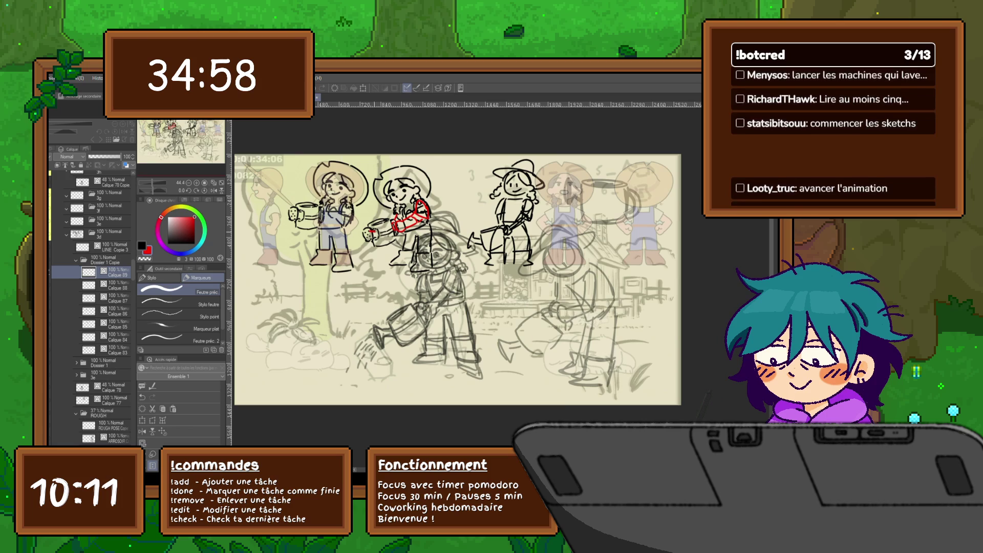
left_click_drag(364, 232, 366, 241)
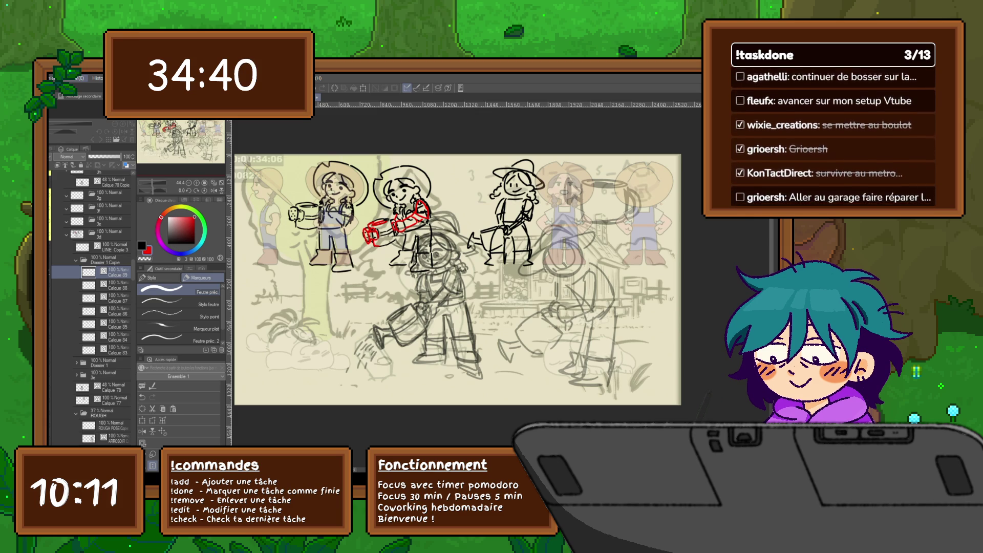
Step: Paste the red can drawing onto Calque 86 inside Dossier 1
left_click(105, 362)
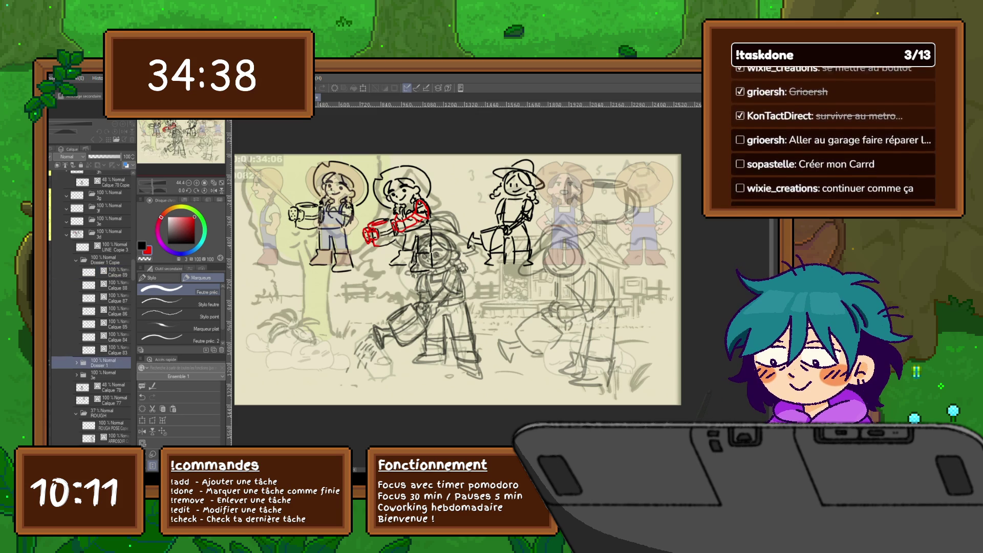
left_click(77, 362)
left_click(118, 387)
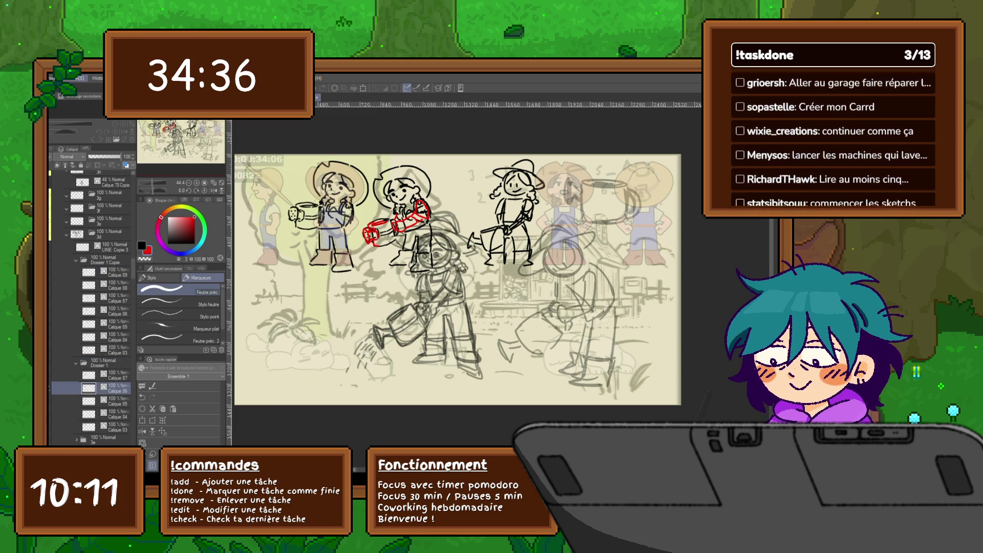
key("ctrl+v")
Step: Move the pasted red can copy over onto the first girl
key("ctrl+t")
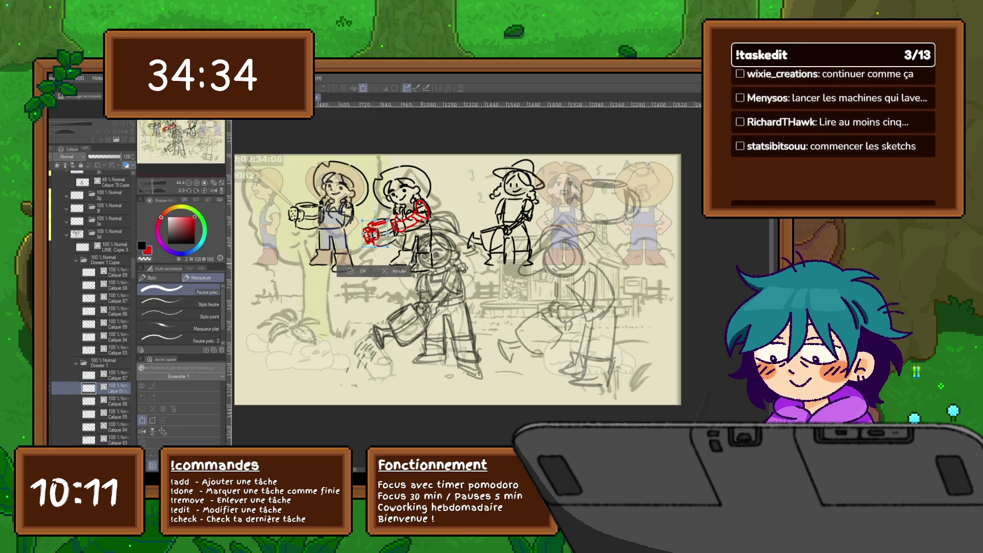
left_click_drag(375, 233, 301, 212)
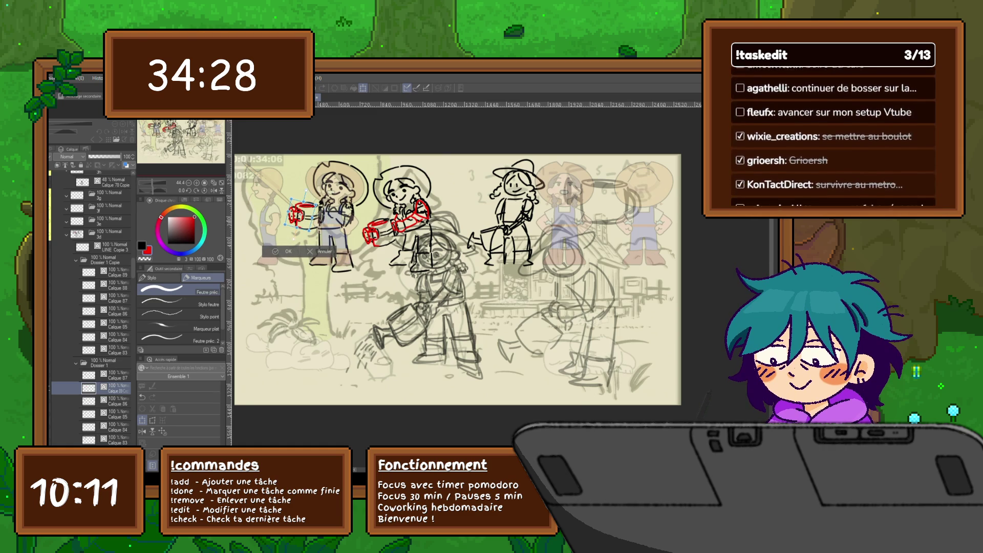
key("Return")
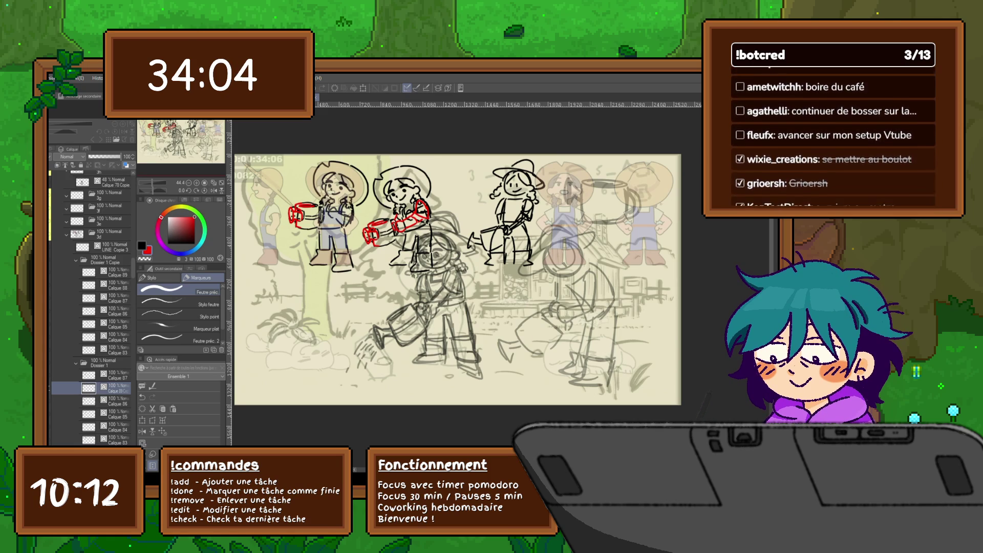
Step: Collapse the Dossier 1 Copie and Dossier 1 folders and select the 3e layer
left_click(76, 363)
left_click(75, 260)
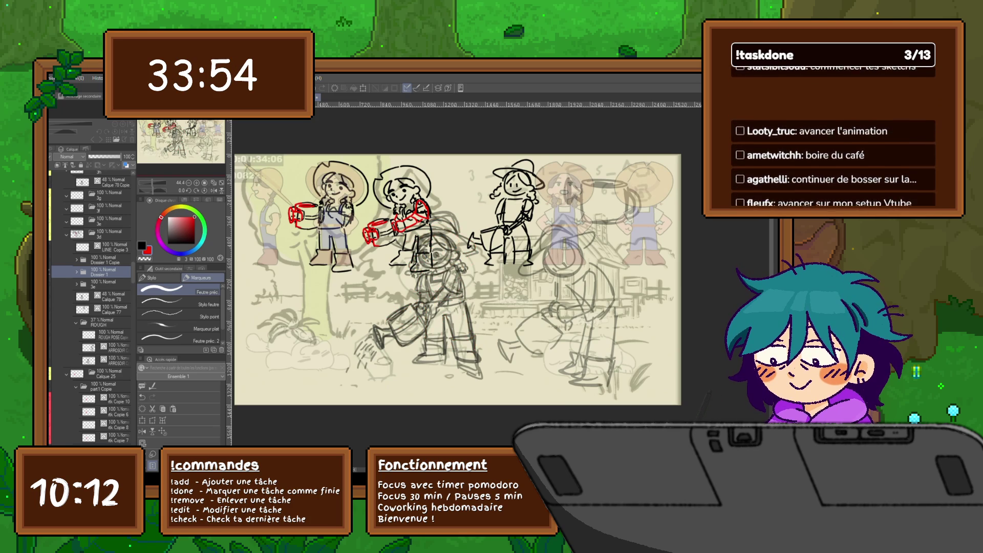
left_click(105, 284)
Step: Put 3e in a new OLD folder, move Calque 77 above Calque 78, and nest OLD in ROUGH
key("ctrl+g")
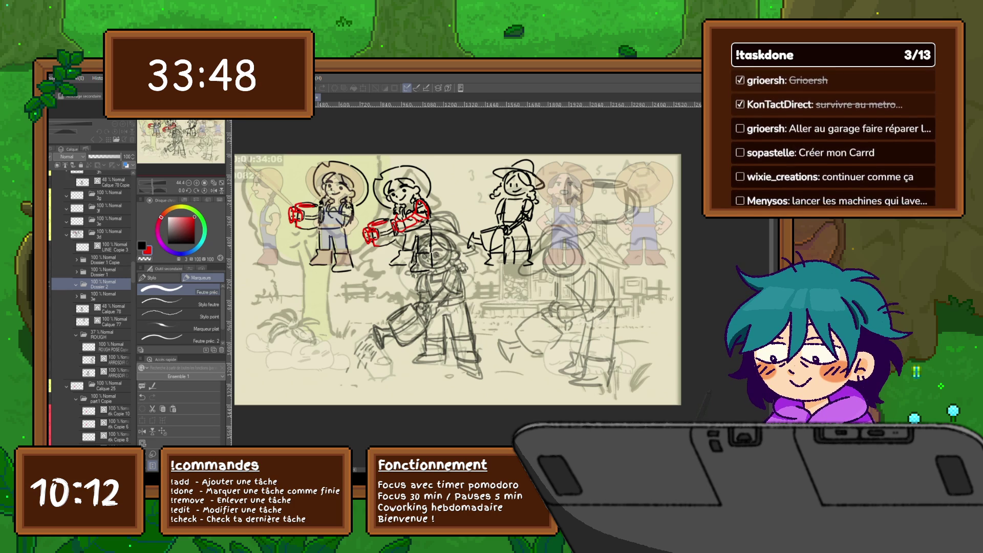
left_click_drag(105, 296, 105, 285)
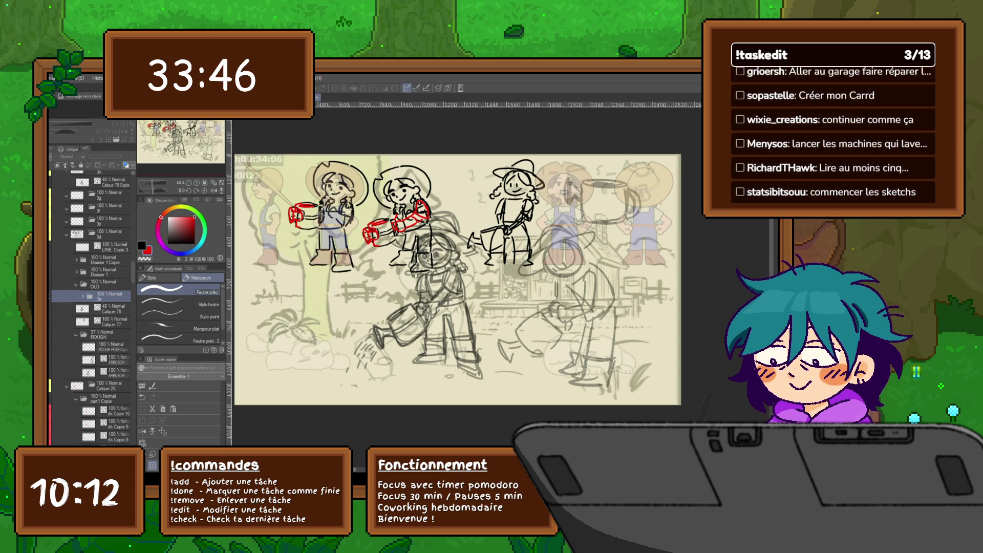
key("ctrl+y")
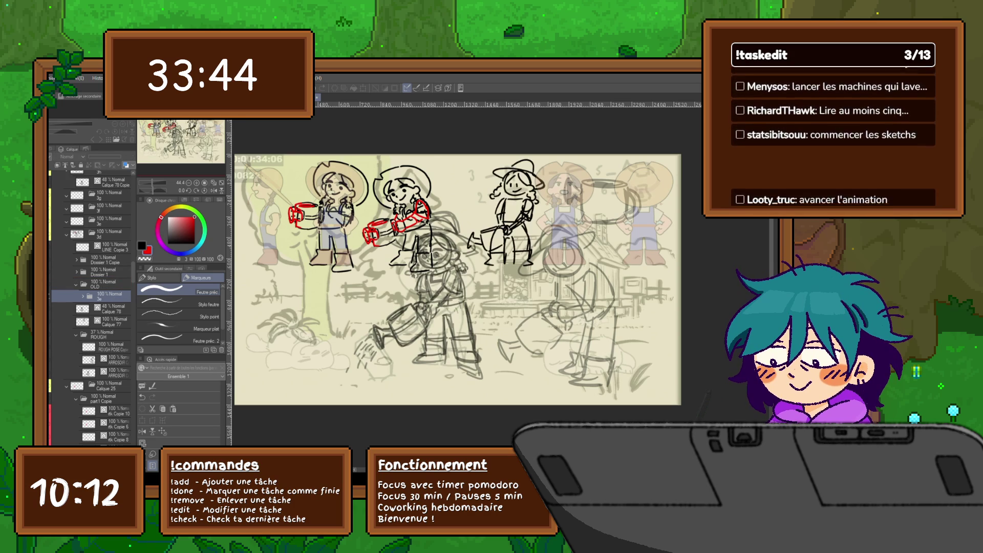
left_click(110, 321)
left_click_drag(110, 321, 110, 308)
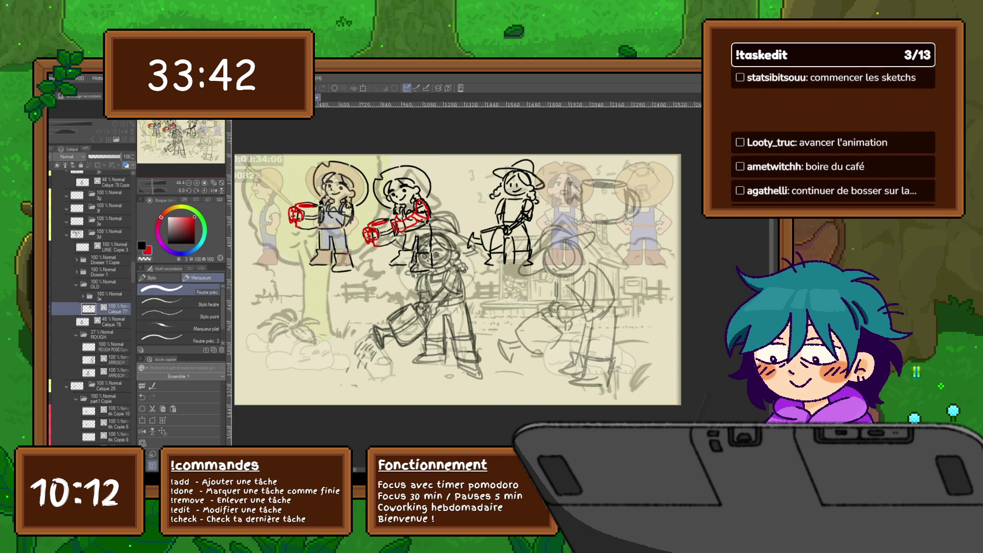
key("space")
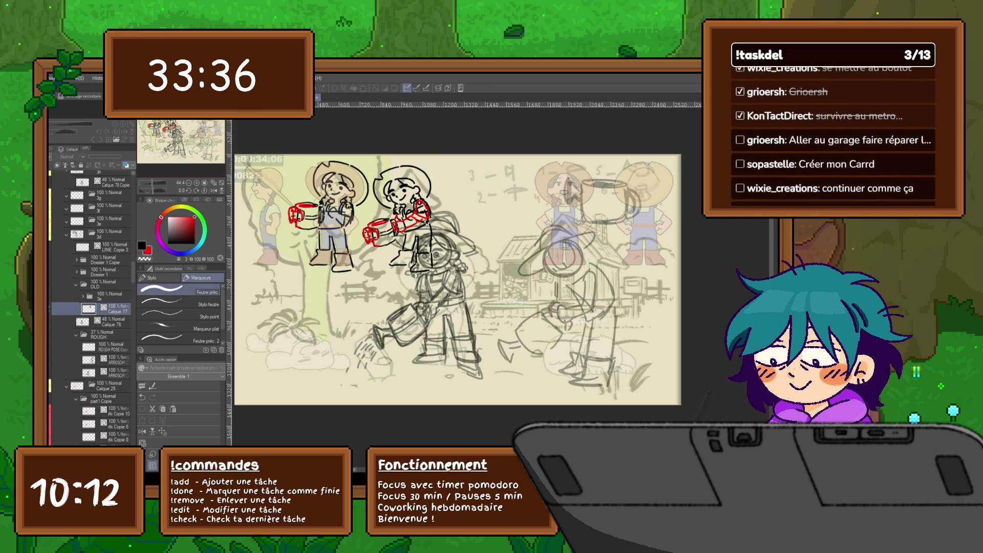
left_click(113, 321)
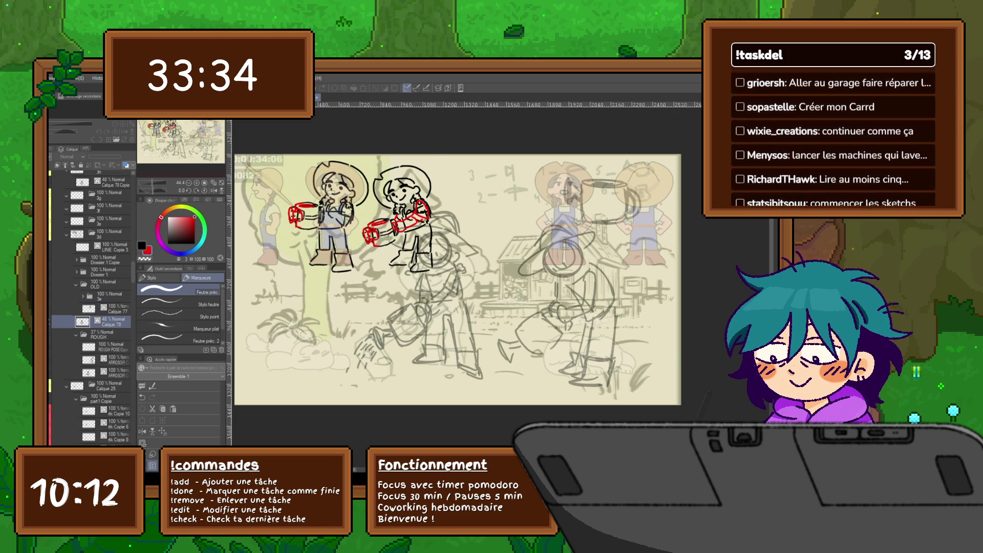
left_click(75, 285)
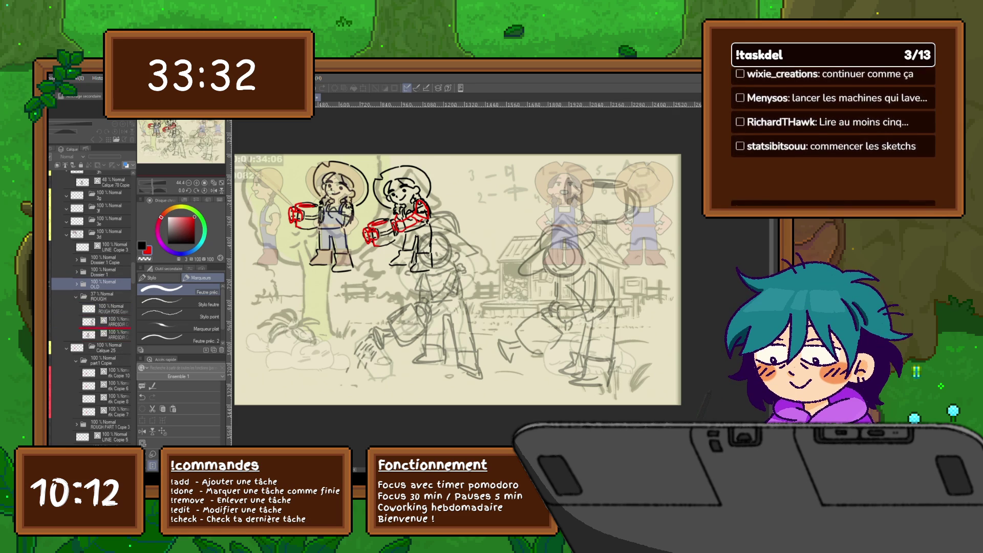
left_click_drag(105, 284, 107, 335)
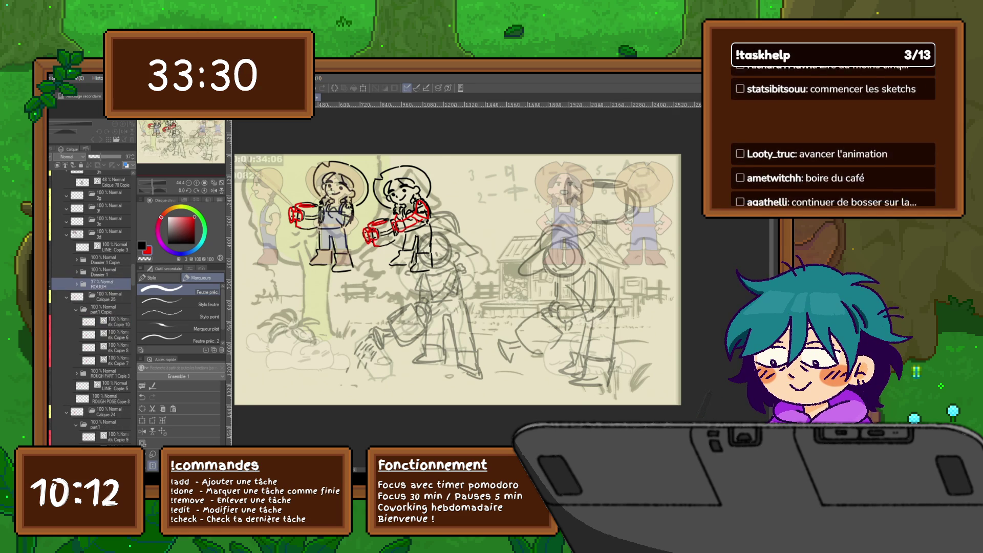
Step: Select both Dossier 1 folders and drag the two girls down and to the right
left_click(105, 234)
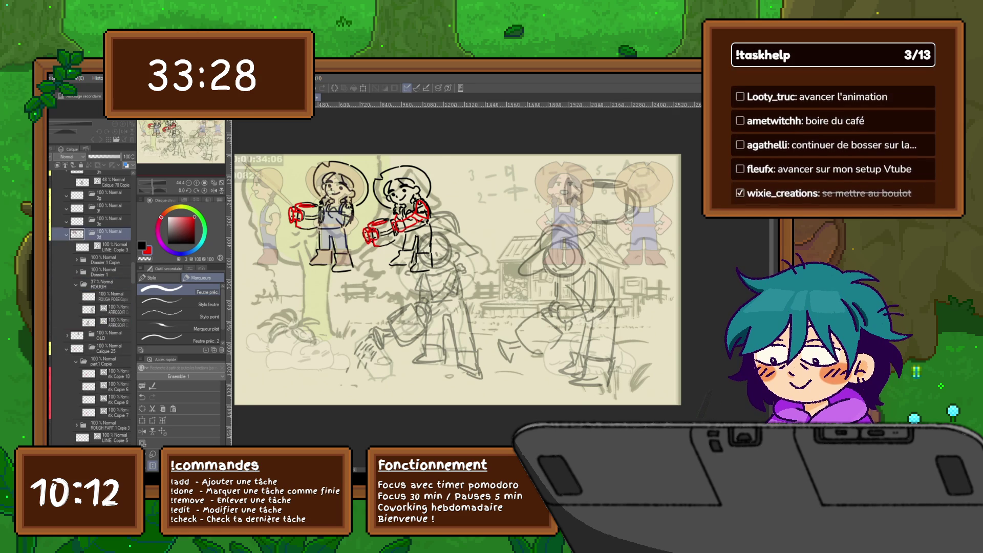
left_click(77, 285)
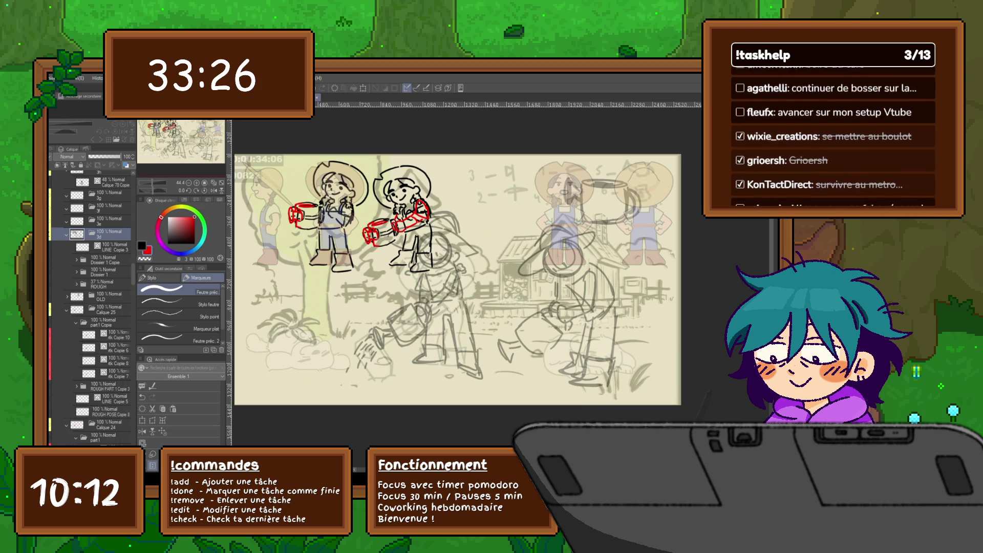
left_click(105, 271)
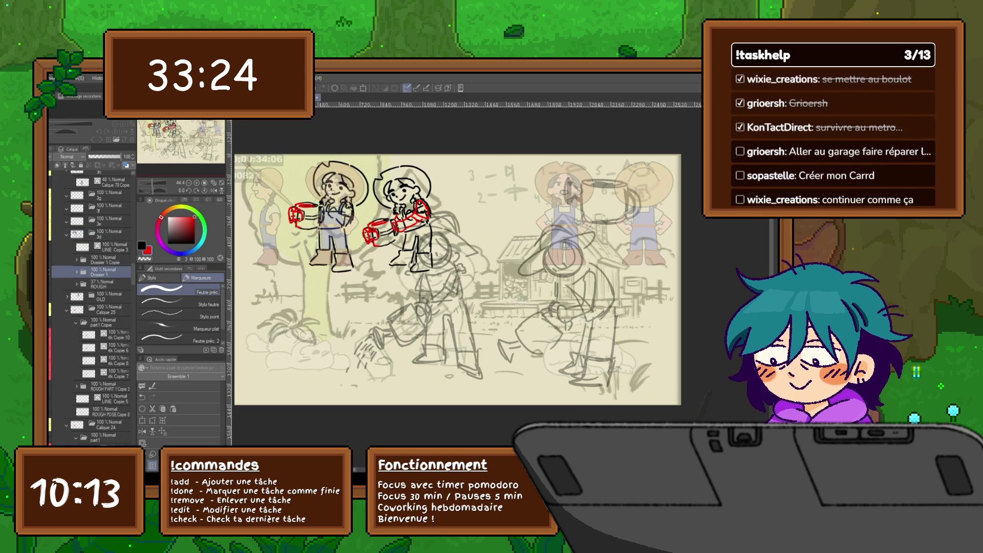
left_click(105, 260)
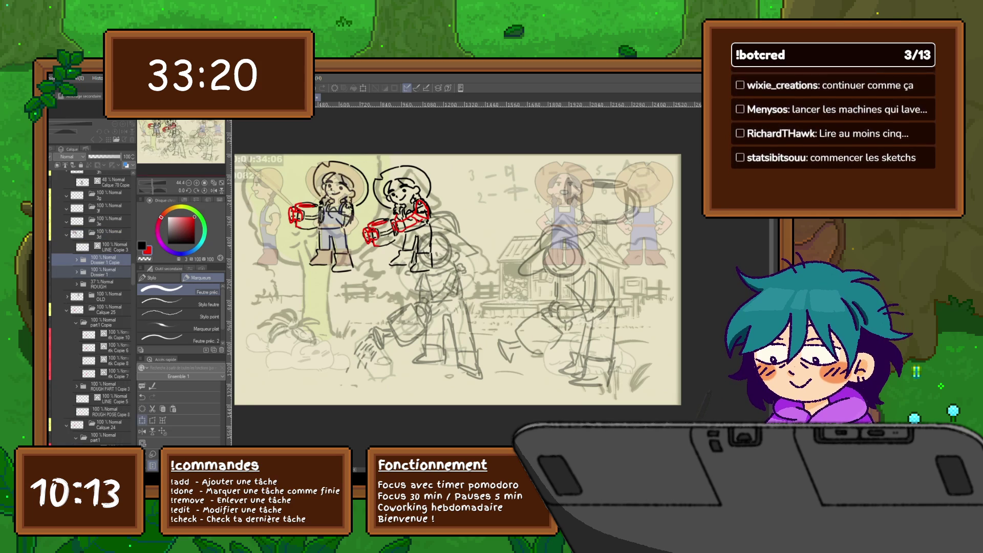
key("ctrl+t")
left_click_drag(358, 215, 468, 320)
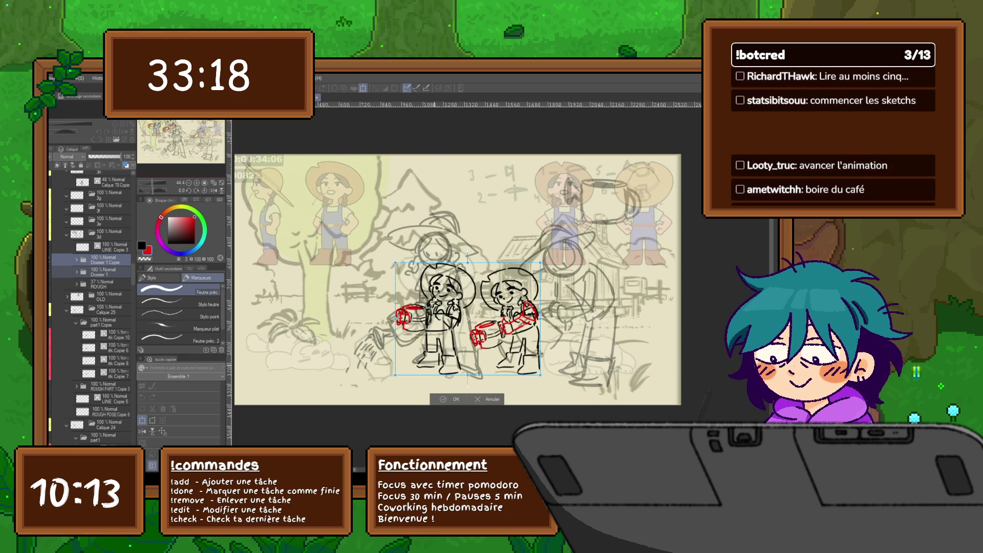
Step: Enlarge the two girls keeping their feet level, then shift them slightly right
left_click_drag(469, 262, 468, 220)
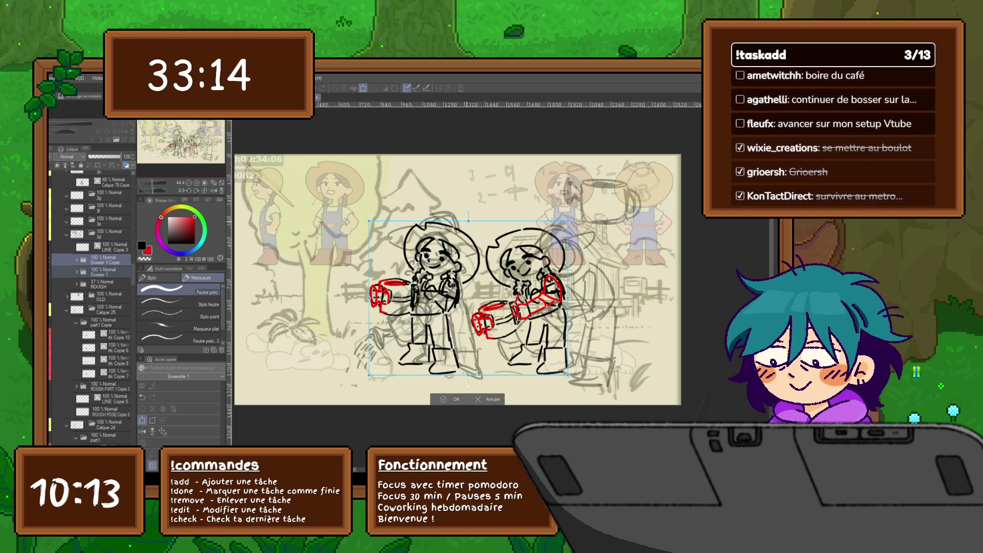
left_click_drag(468, 221, 468, 217)
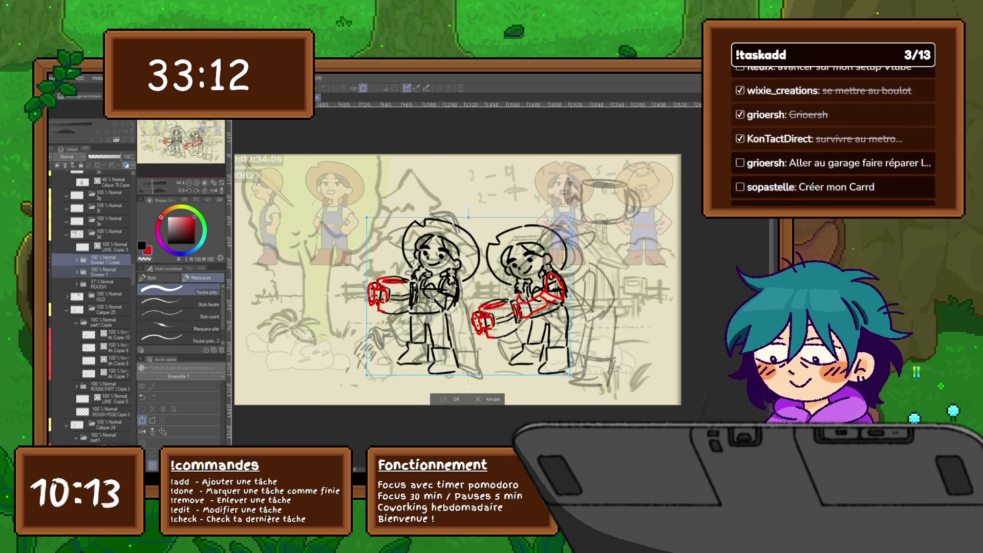
key("Return")
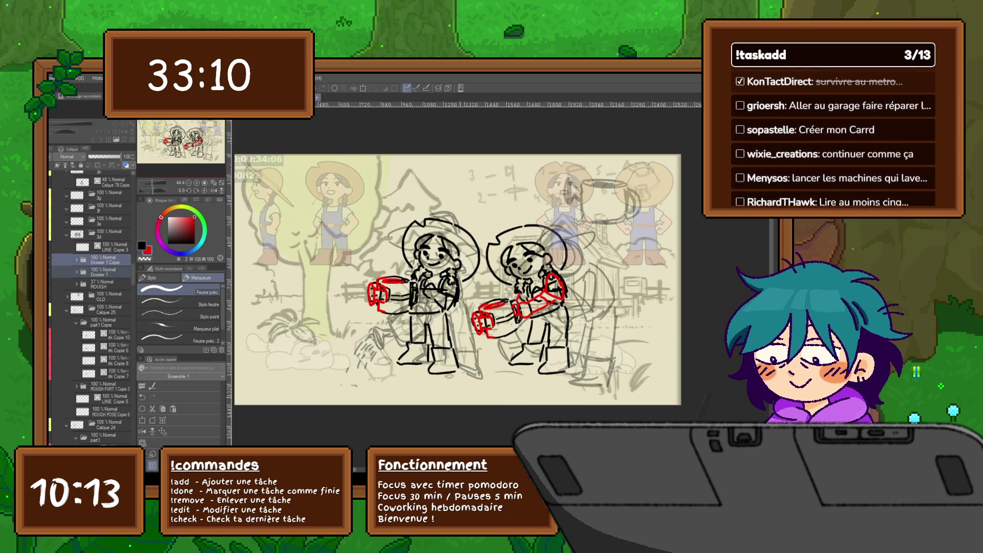
key("ctrl+t")
mouse_move(481, 307)
left_mouse_down()
mouse_move(513, 307)
mouse_move(502, 308)
left_mouse_up()
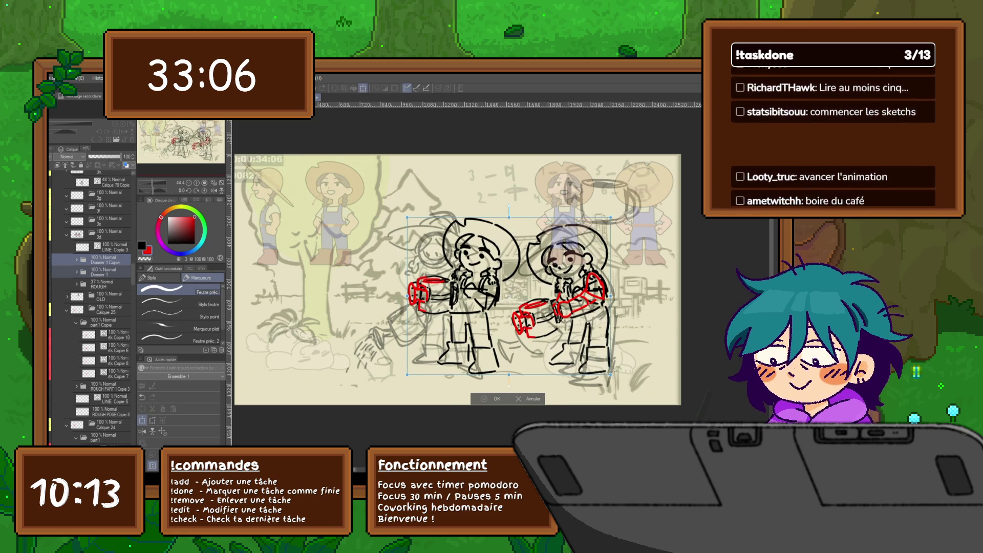
key("Return")
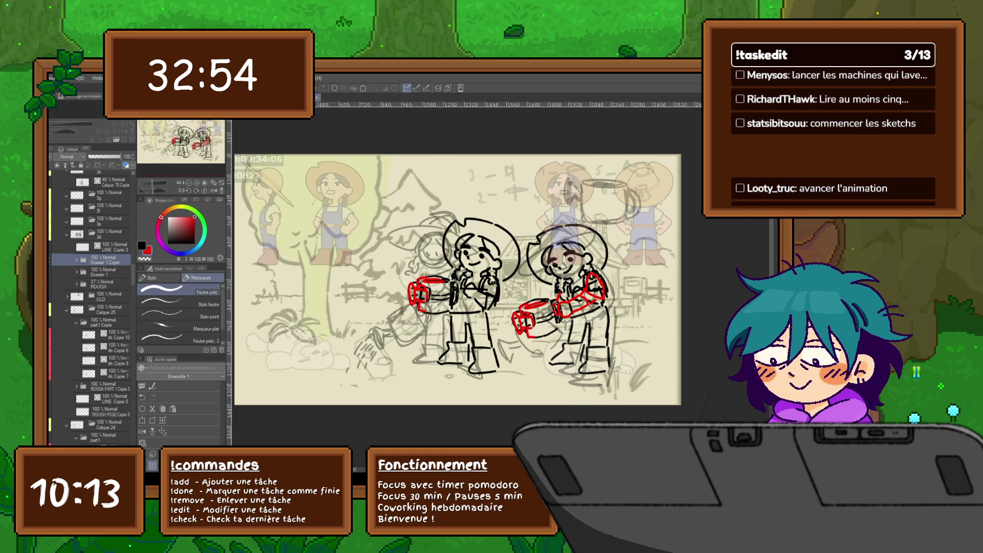
left_click(108, 220)
Step: Select the top Calque 78 Copie layer and undo a trial paste of the character folder
left_click(109, 207)
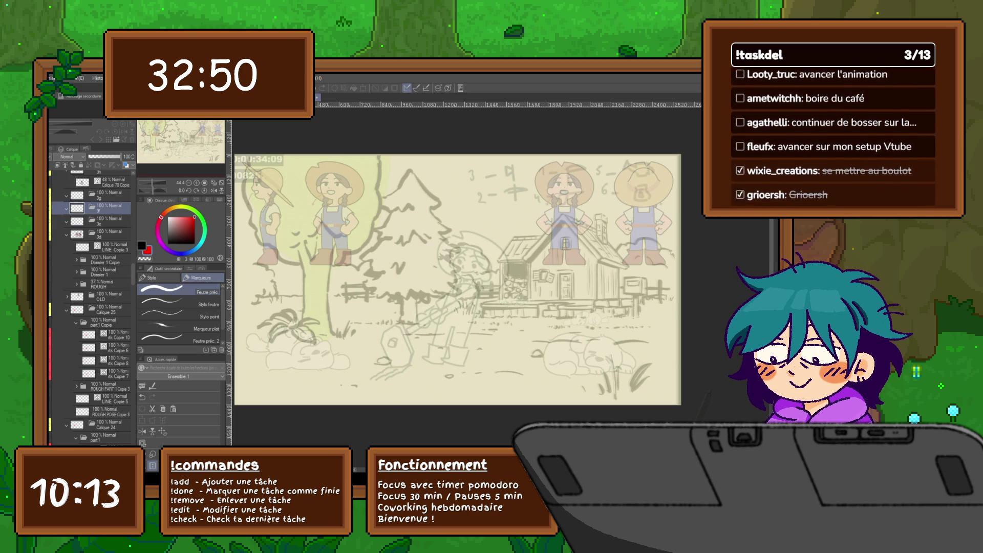
left_click(109, 194)
left_click(112, 182)
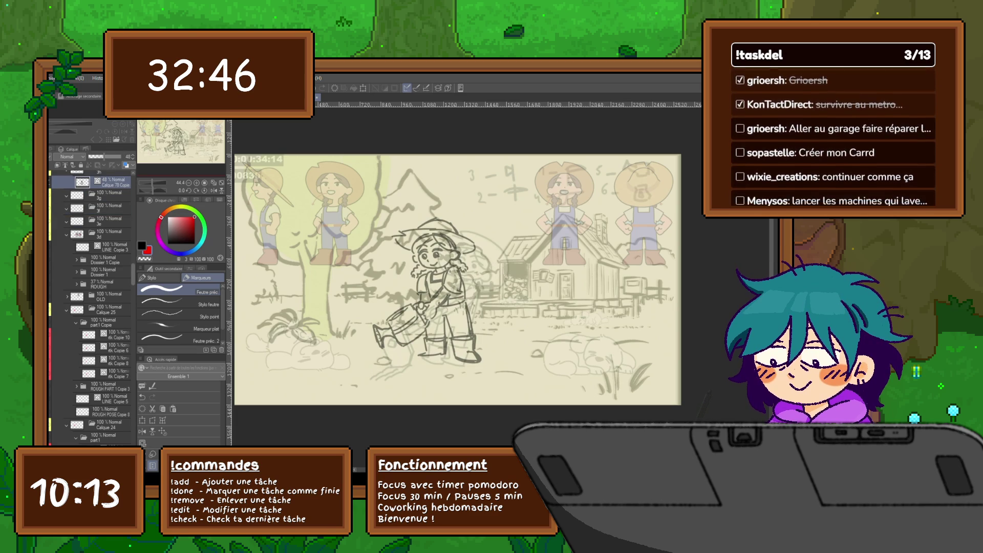
scroll(91, 307, "up", 5)
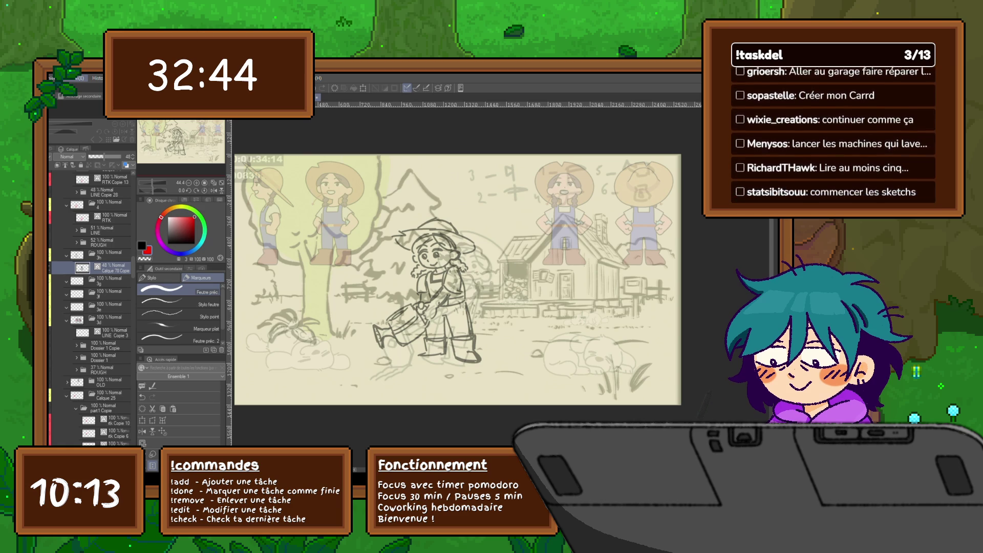
key("ctrl+v")
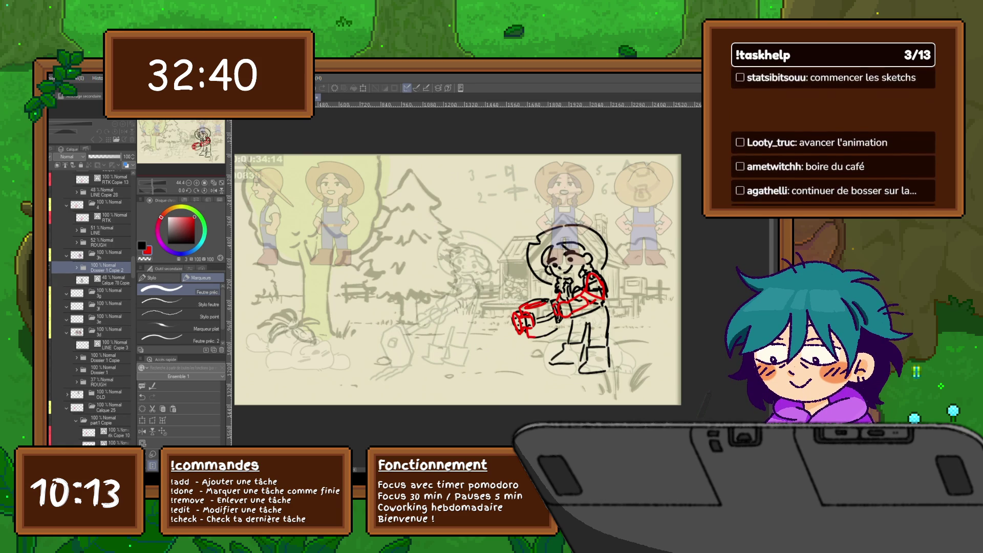
key("ctrl+z")
Step: Move the right girl onto the left in Dossier 1 Copie, then undo the overlapping duplicate
left_click(102, 280)
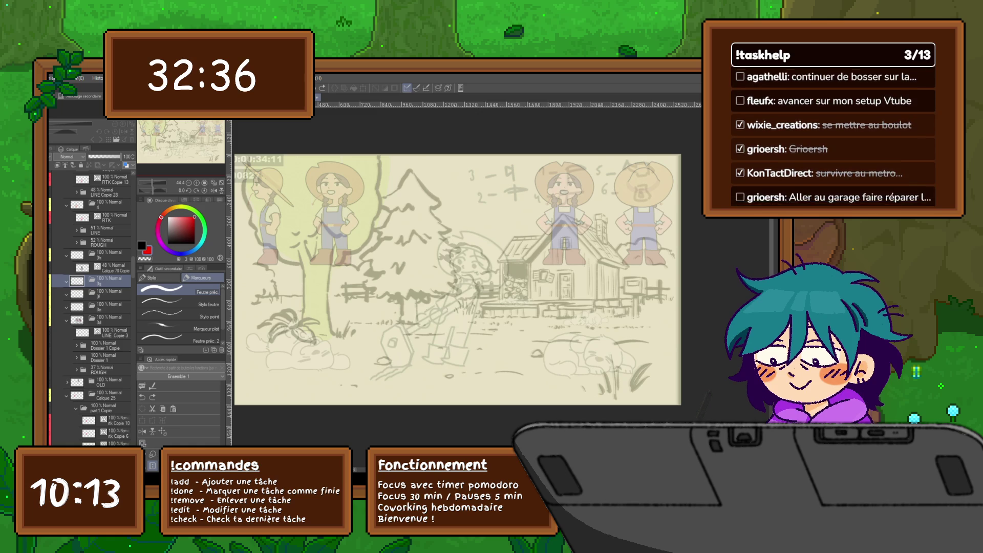
left_click(102, 345)
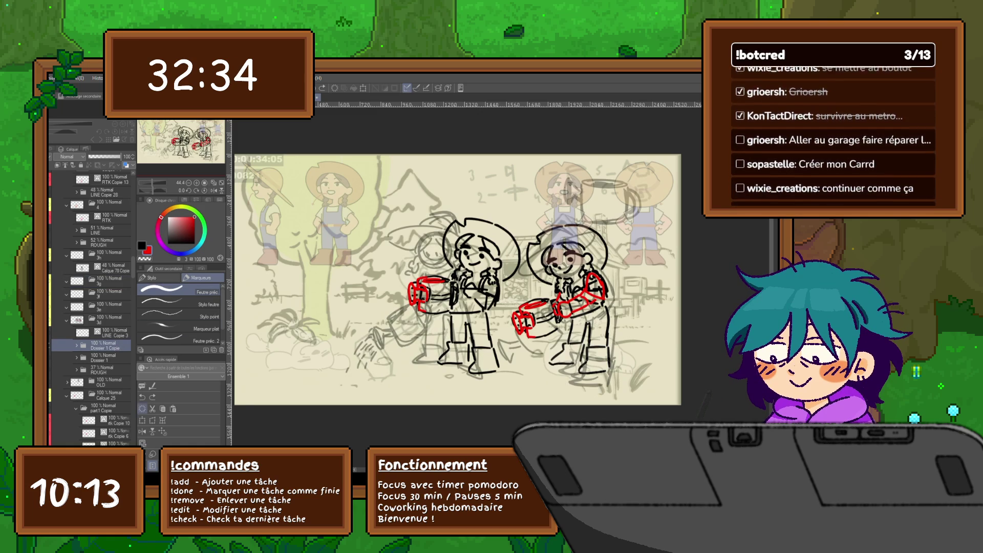
key("ctrl+t")
left_click_drag(561, 297, 450, 298)
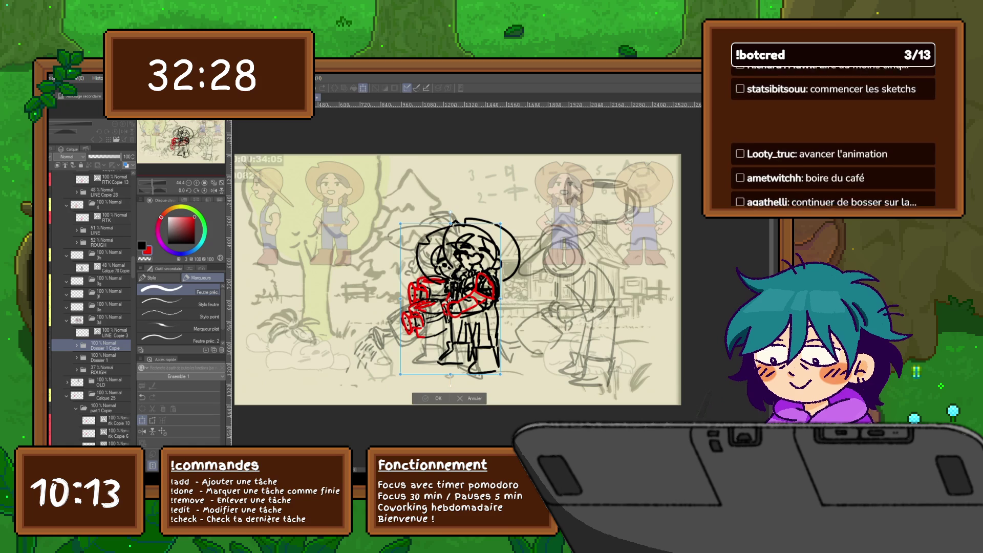
key("Return")
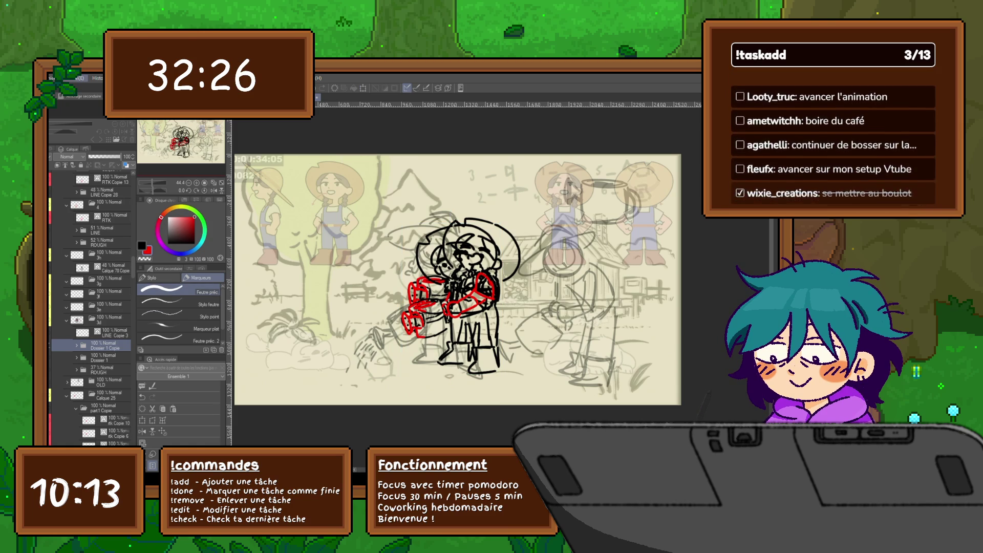
key("ctrl+z")
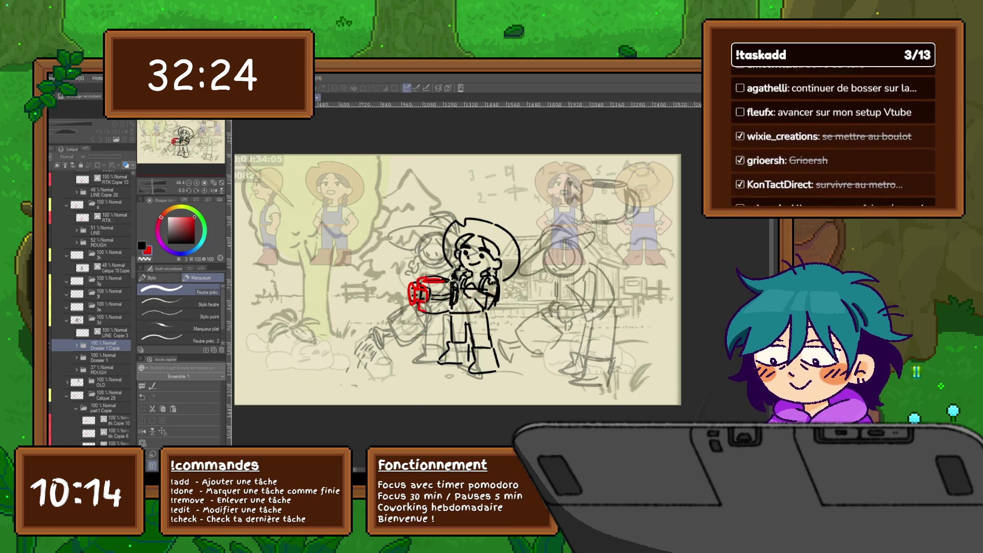
key("ctrl+z")
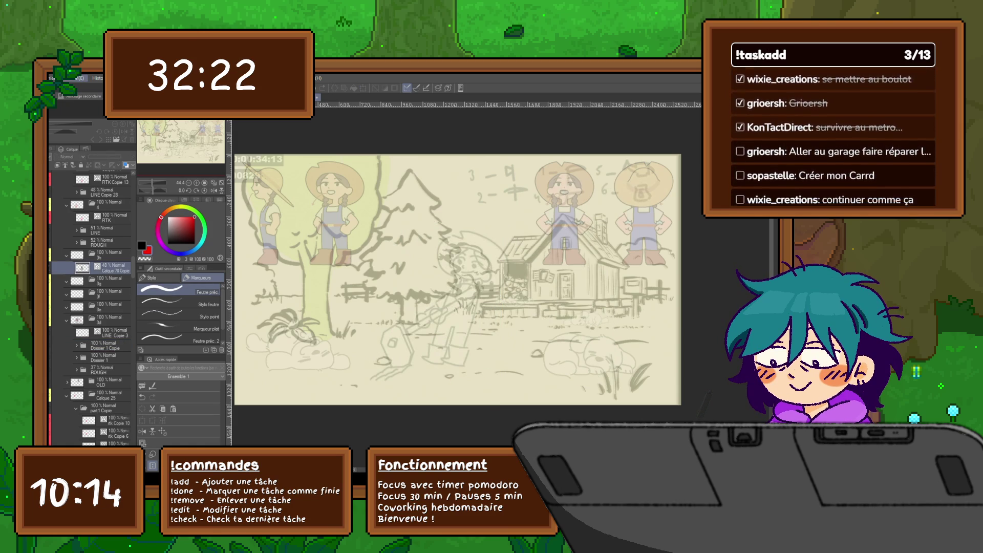
key("ctrl+y")
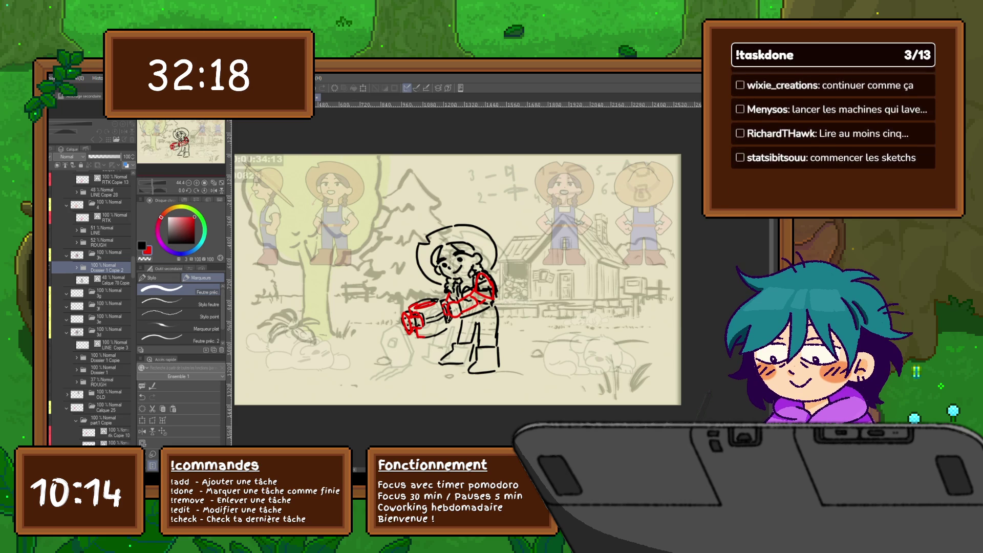
Step: View the Dossier 1 Copie, 3g, 3f and Dossier 1 Copie 2 frames against the onion skins
left_click(104, 358)
left_click(109, 293)
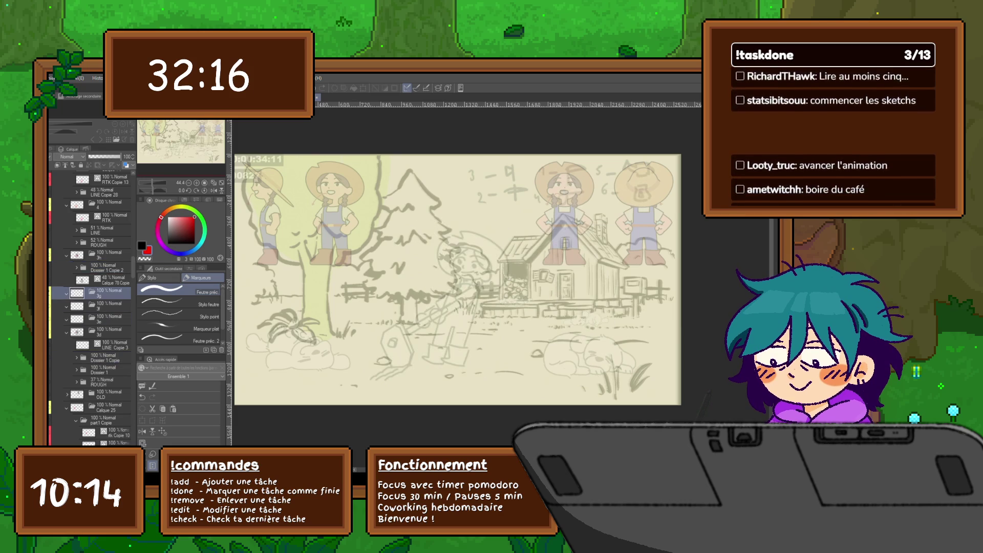
left_click(109, 306)
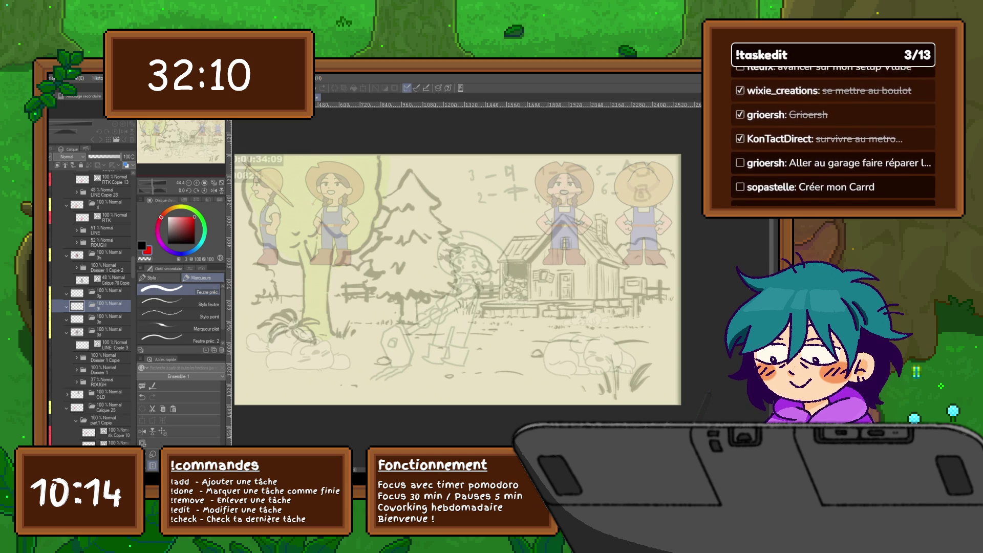
left_click(108, 268)
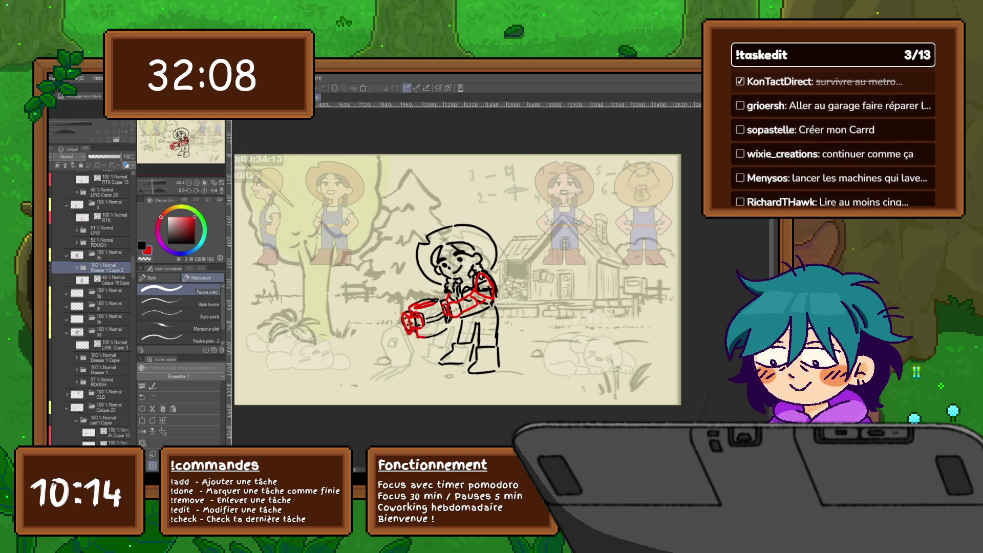
left_click(109, 306)
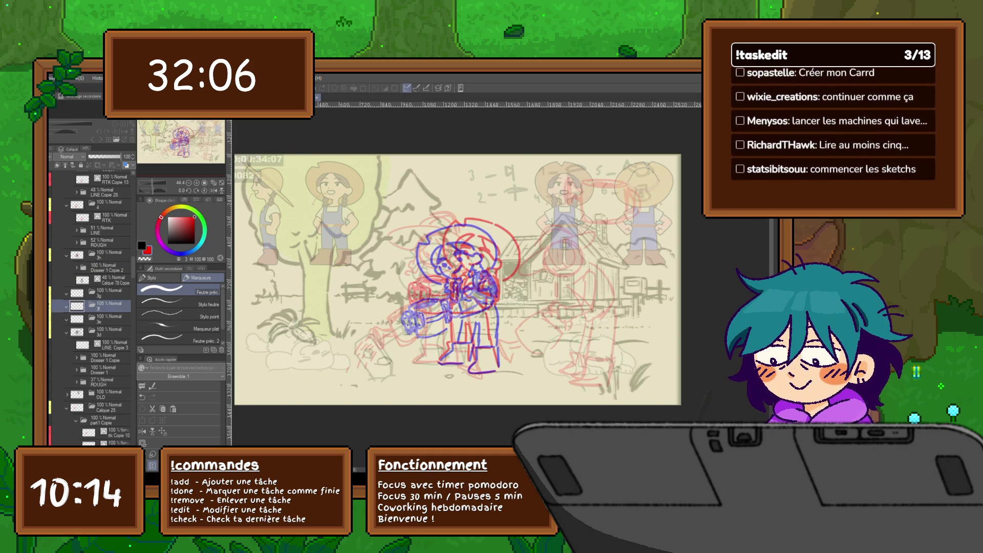
scroll(581, 352, "up", 1)
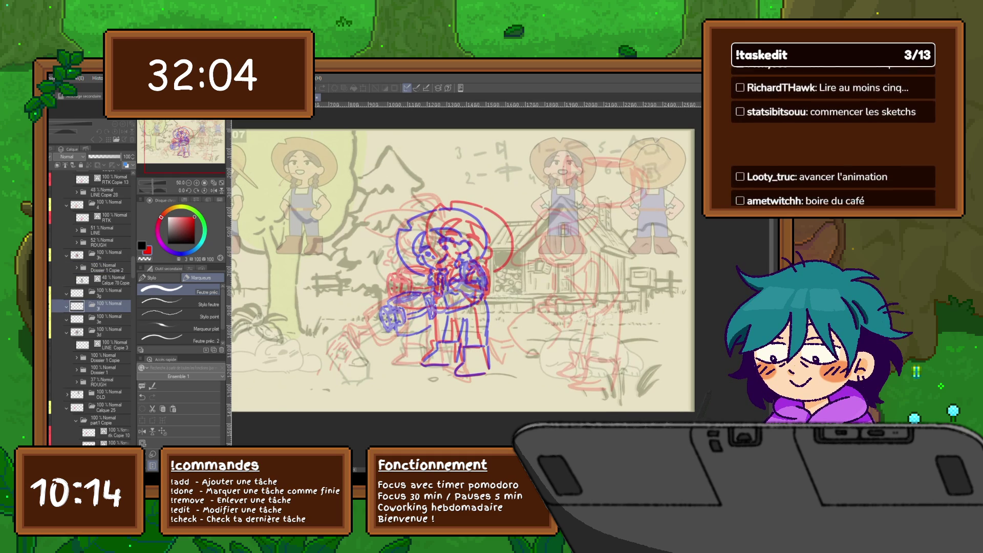
left_click(105, 357)
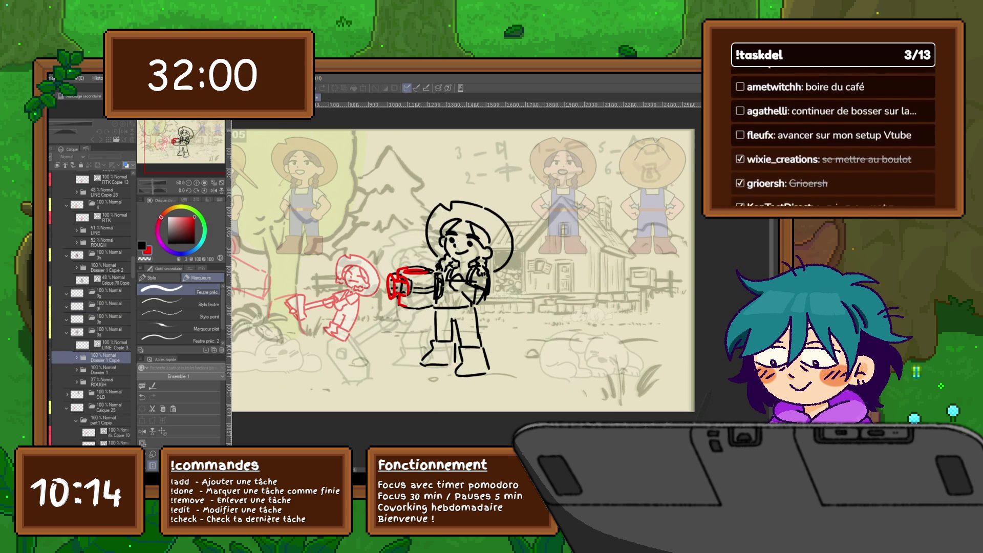
left_click(107, 306)
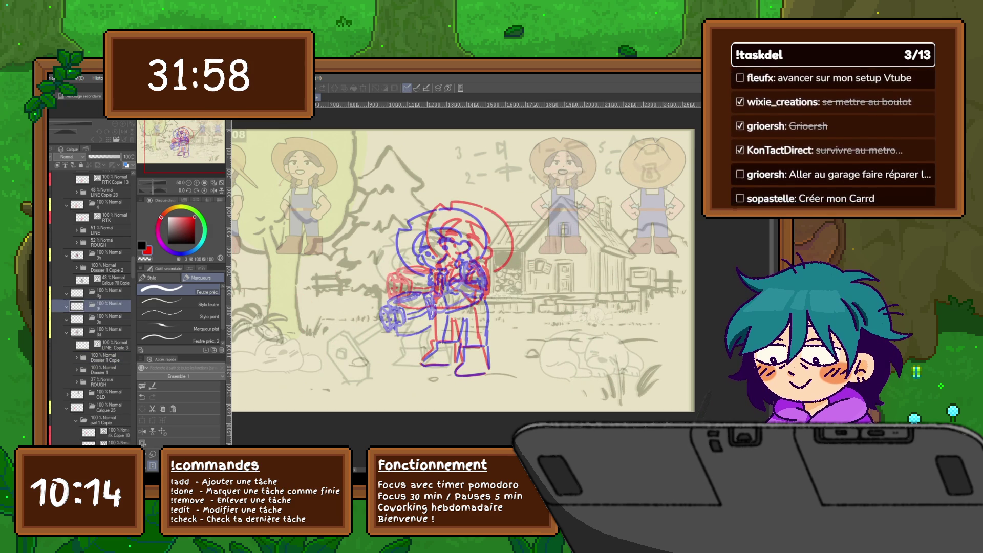
left_click(105, 267)
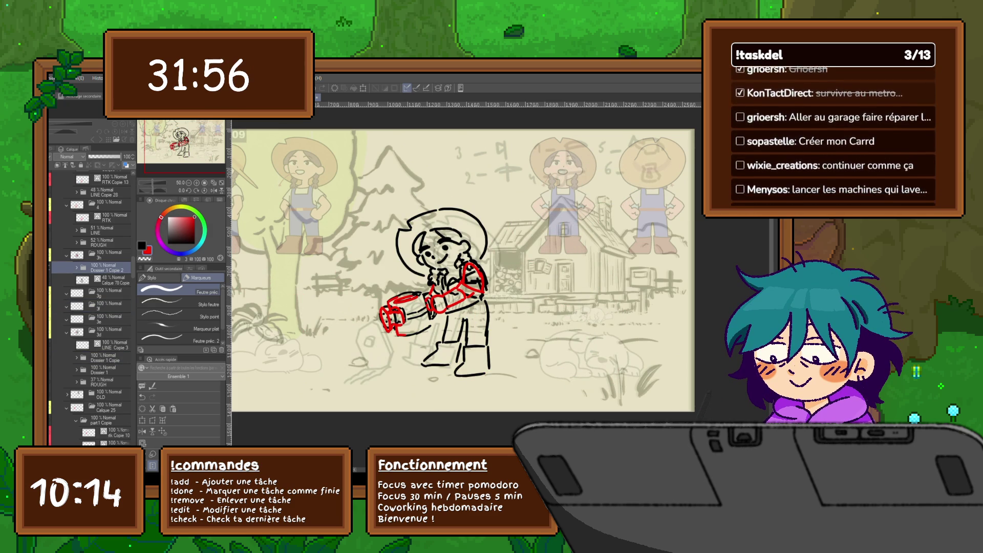
left_click(107, 305)
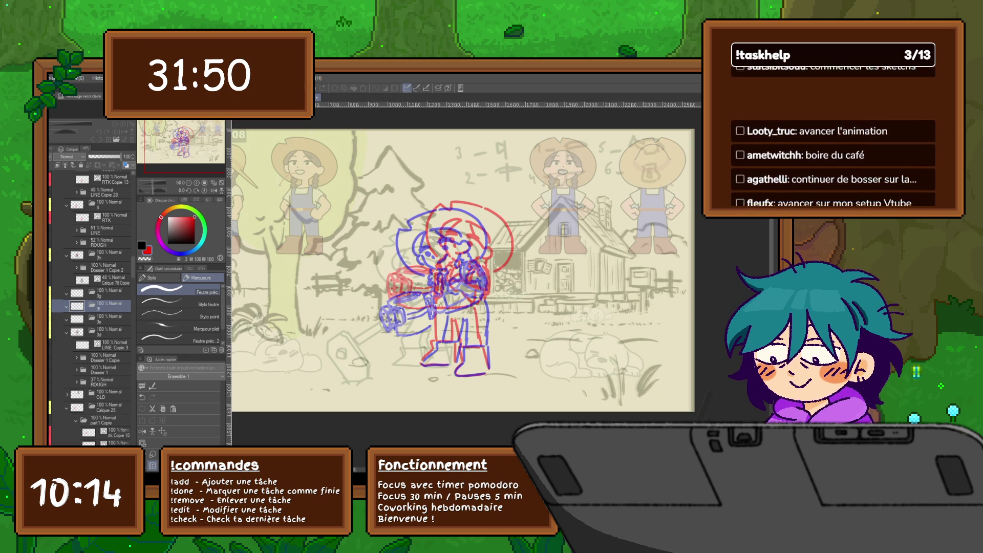
Step: Step back and forth through frames 07 to 09, ending on the red frame 07 cel
key("Right")
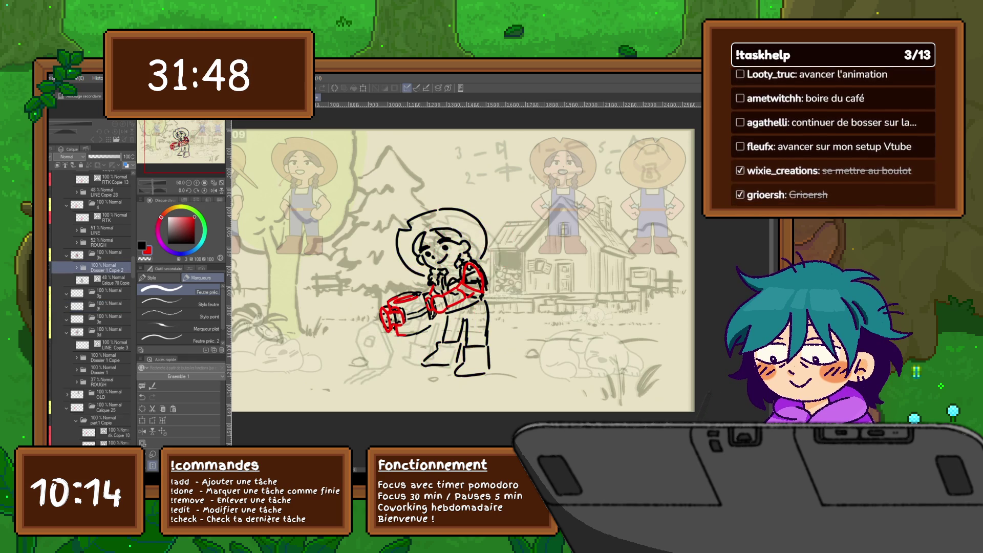
key("Right")
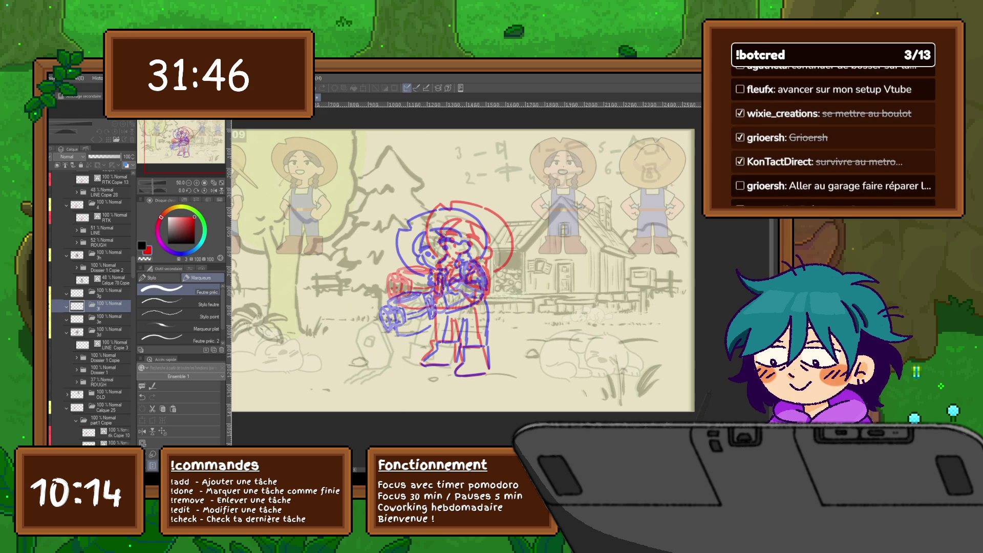
key("Left")
key("Left")
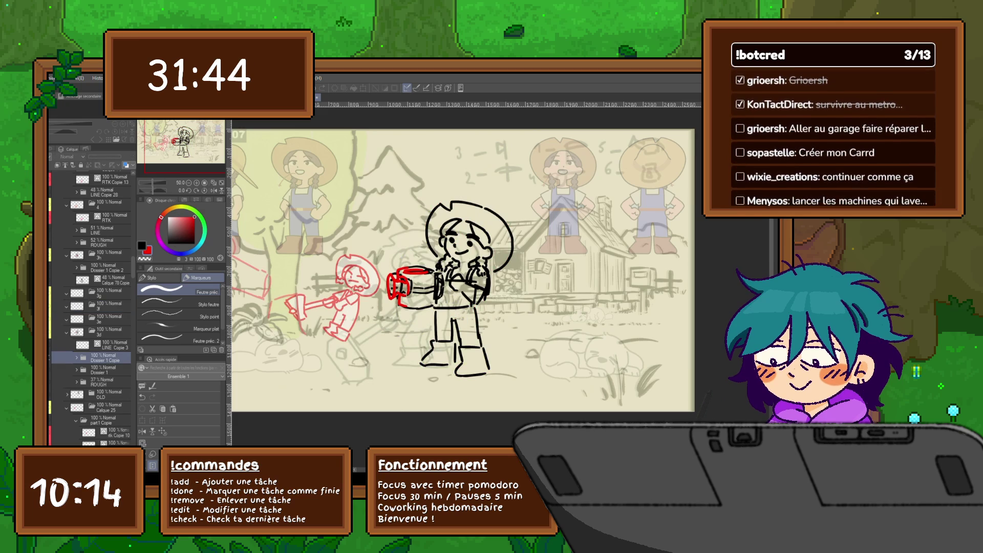
key("Right")
key("Right")
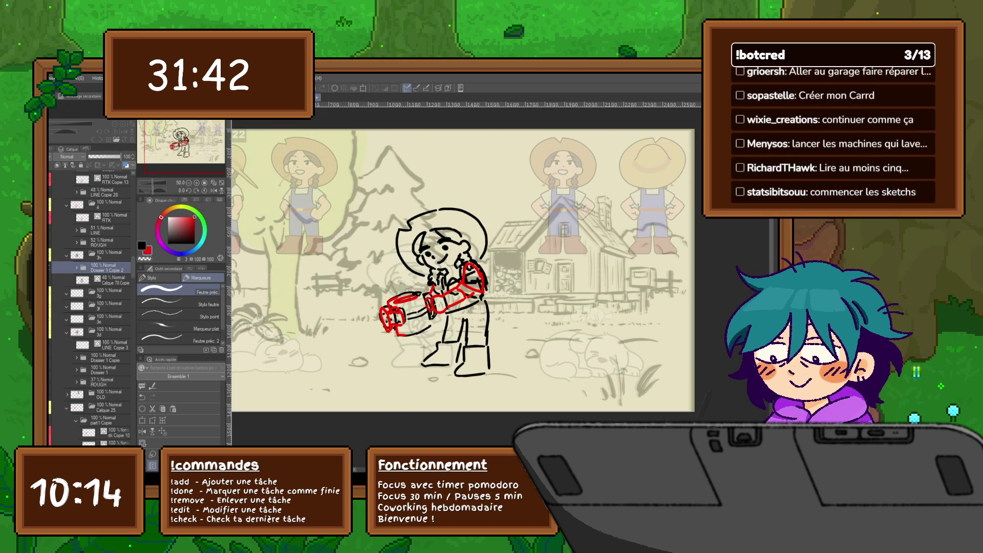
key("Left")
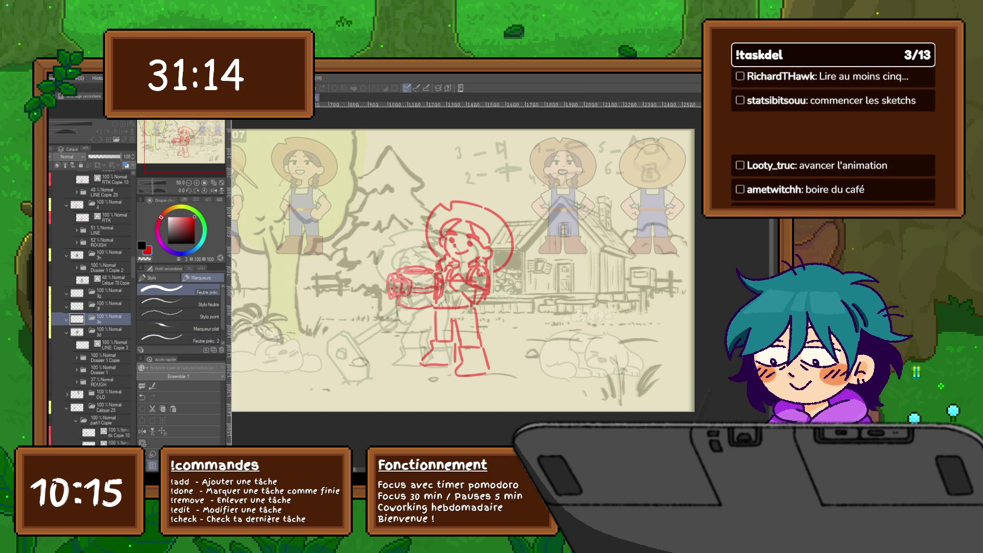
Step: Add a new layer named ROUGH inside the 3e and 3f frame folders
key("ctrl+shift+n")
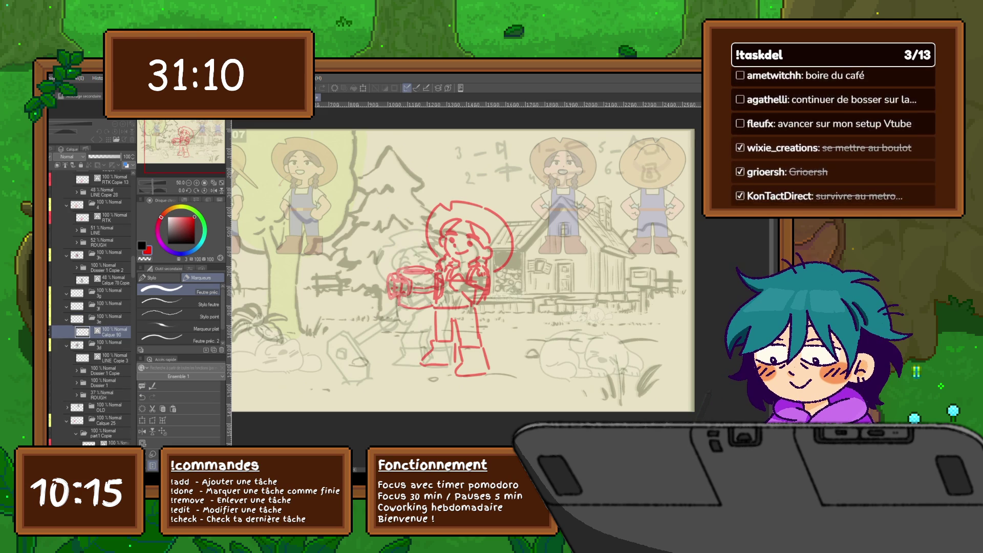
type("ROUGH")
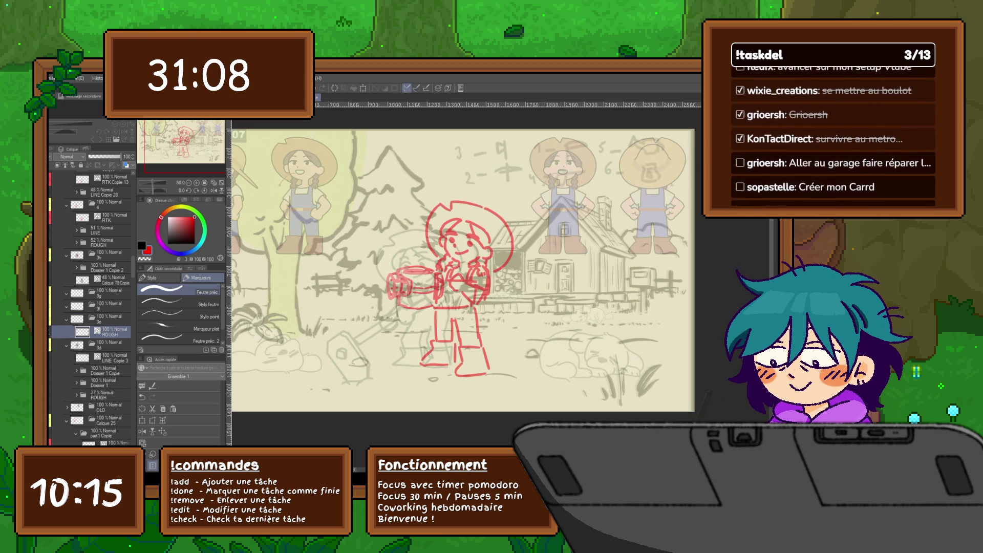
left_click(97, 306)
key("ctrl+shift+n")
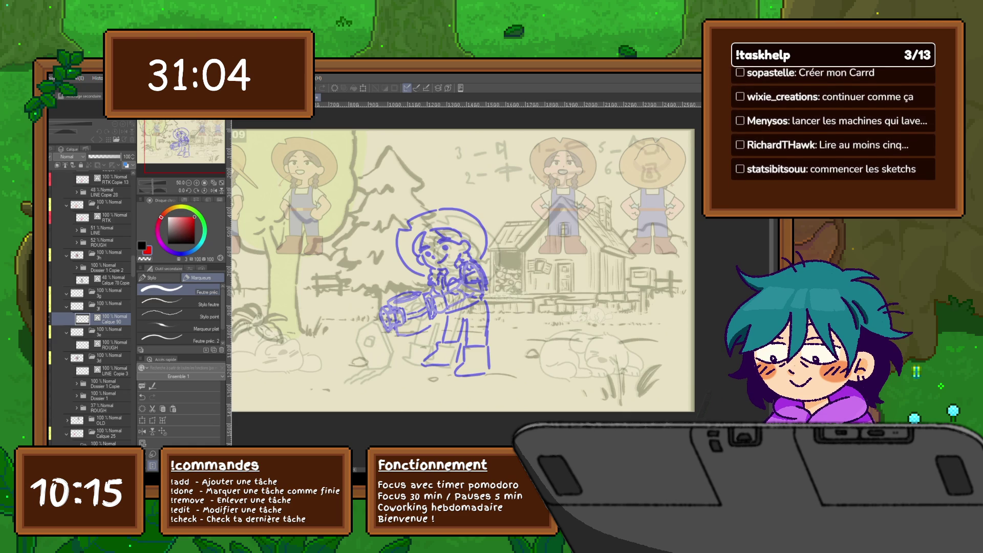
type("ROUGH")
key("Return")
Step: Add a ROUGH layer in the 3g folder, then return to frame 07's ROUGH layer
left_click(109, 292)
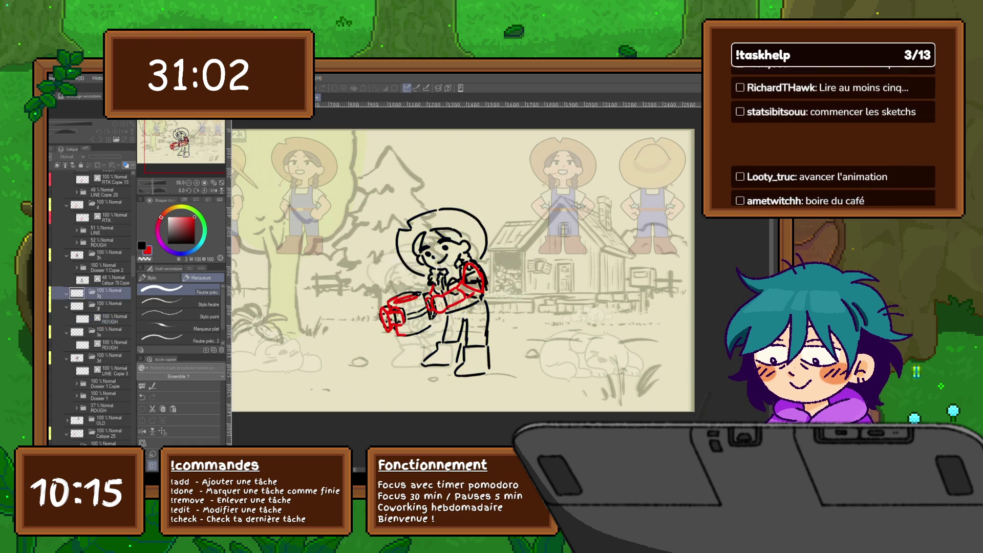
key("ctrl+shift+n")
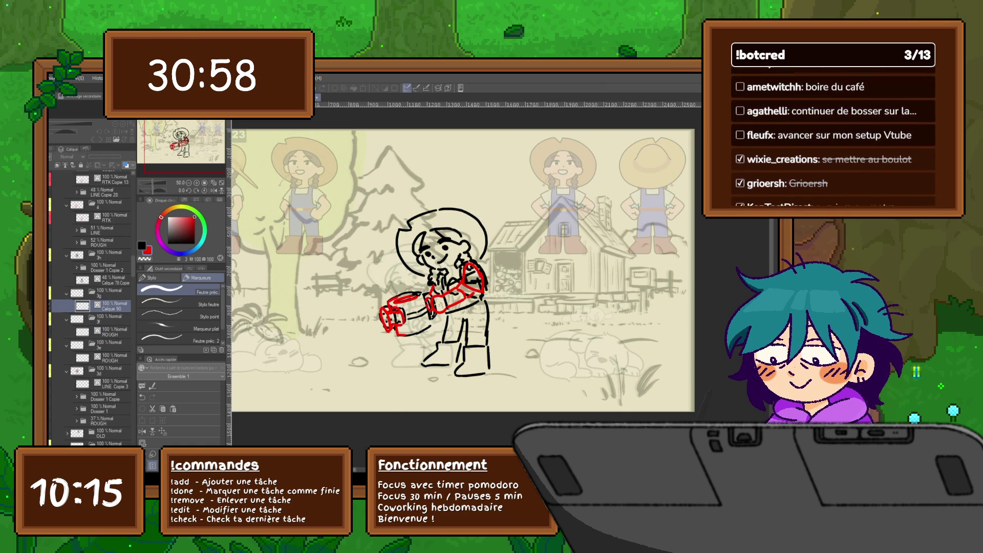
key("Return")
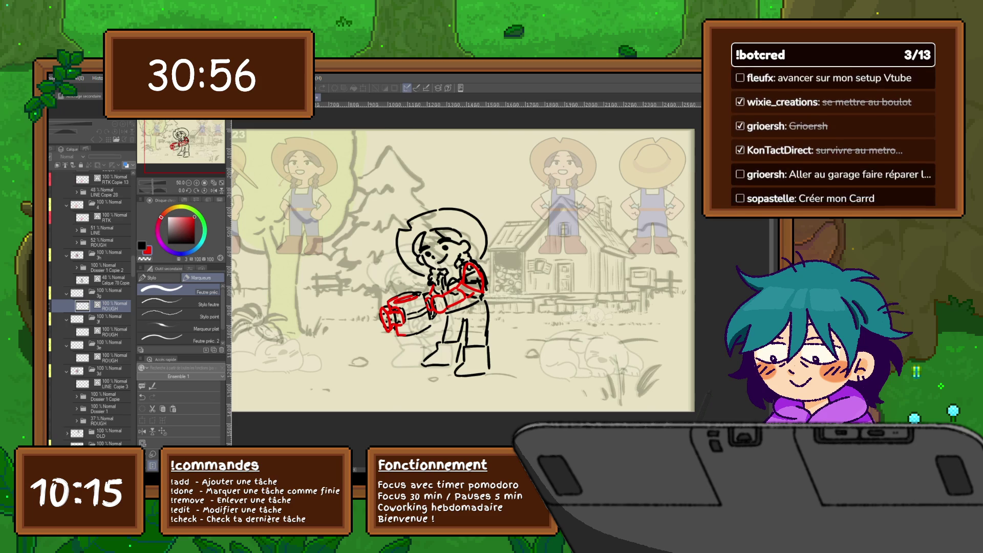
left_click(108, 268)
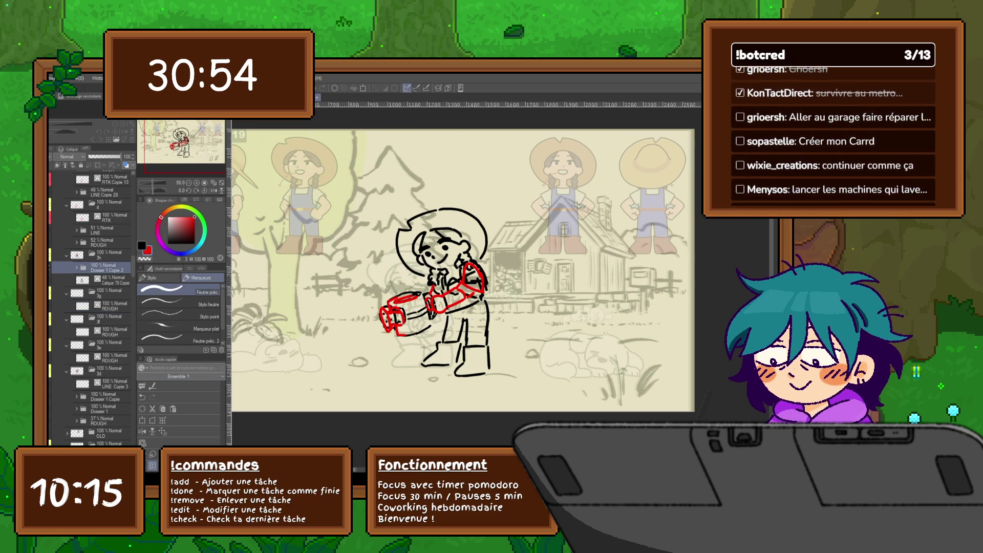
left_click(109, 357)
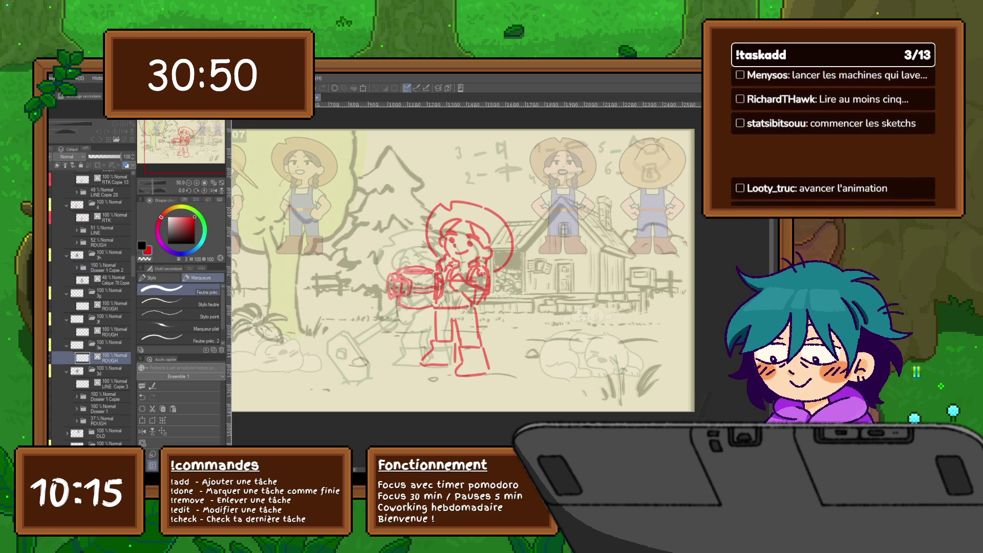
scroll(460, 271, "down", 1)
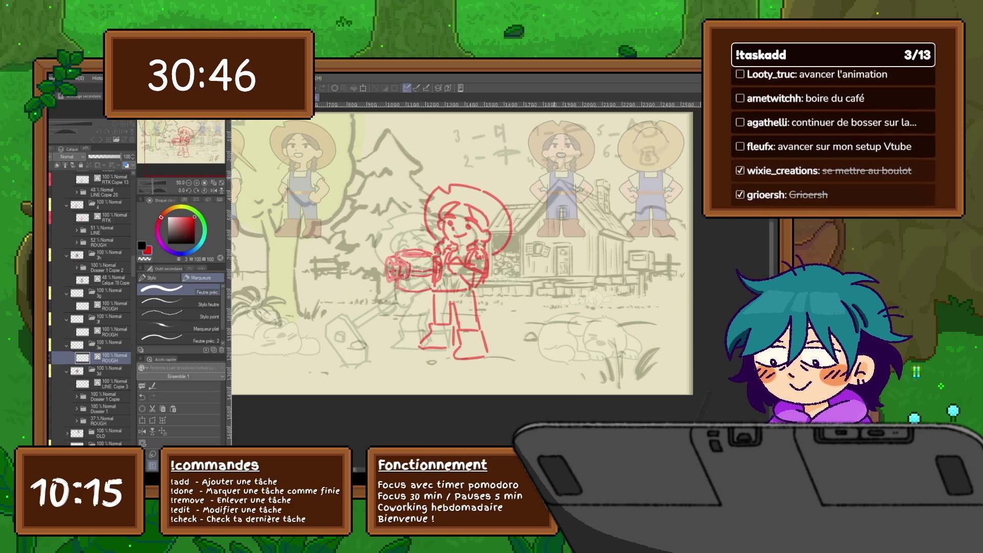
Step: Sketch the girl's crossed arms in black, redoing stray strokes, then add hair on her head
key("x")
left_click_drag(492, 240, 515, 284)
key("ctrl+z")
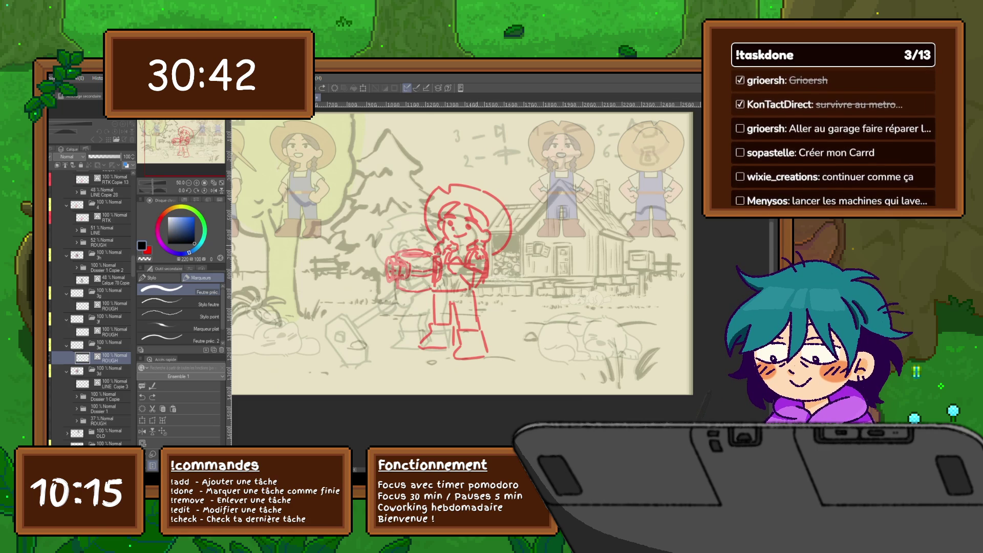
mouse_move(469, 249)
left_mouse_down()
mouse_move(488, 258)
mouse_move(486, 273)
mouse_move(462, 253)
left_mouse_up()
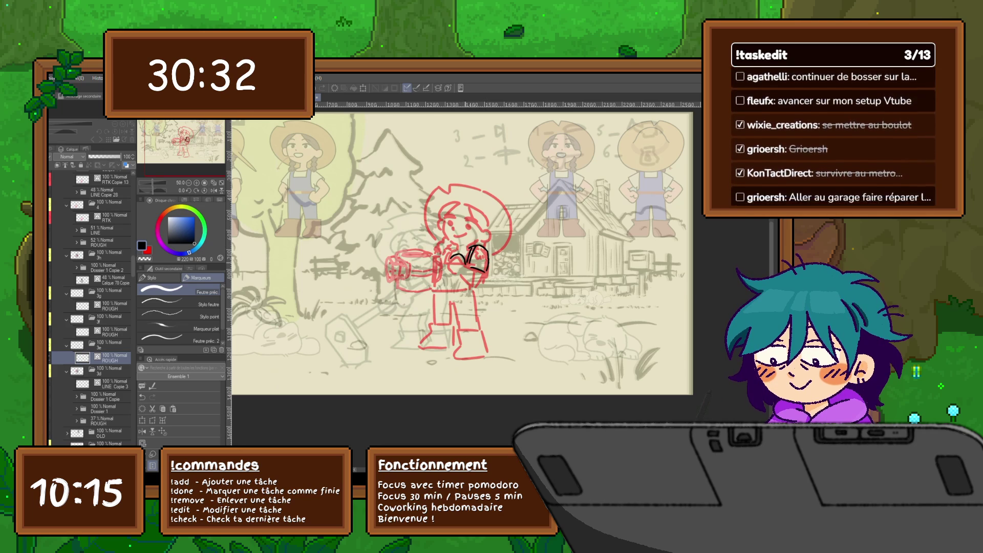
left_click_drag(450, 267, 465, 260)
mouse_move(442, 269)
left_mouse_down()
mouse_move(472, 250)
mouse_move(476, 276)
mouse_move(457, 263)
mouse_move(438, 279)
mouse_move(467, 273)
left_mouse_up()
key("ctrl+z")
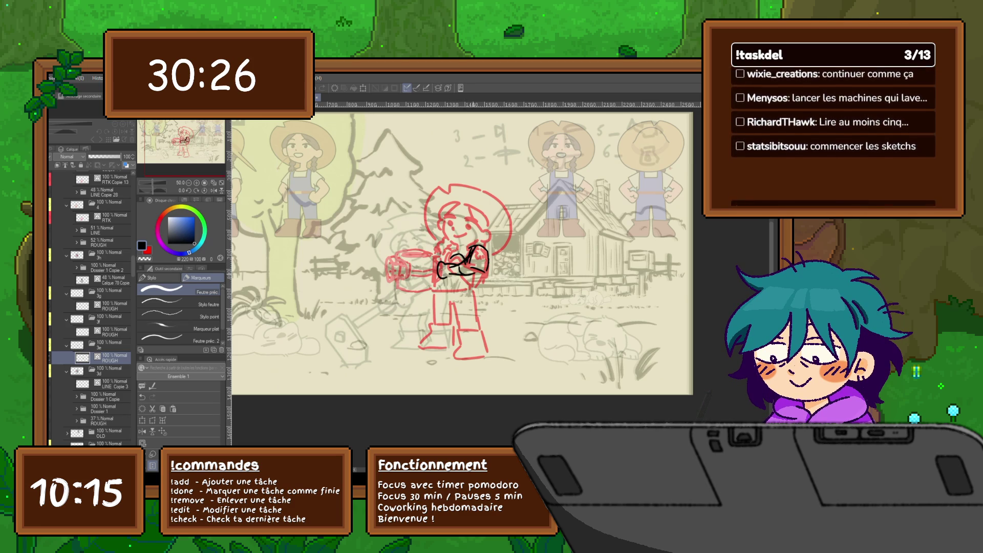
key("ctrl+z")
key("ctrl+z")
key("ctrl+z")
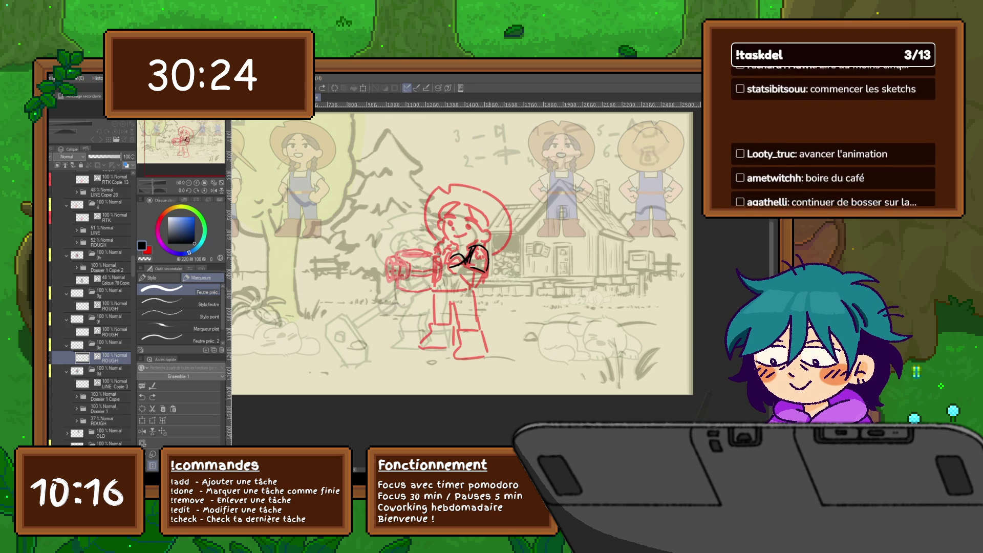
key("ctrl+z")
mouse_move(480, 266)
left_mouse_down()
mouse_move(449, 272)
mouse_move(473, 283)
mouse_move(482, 274)
left_mouse_up()
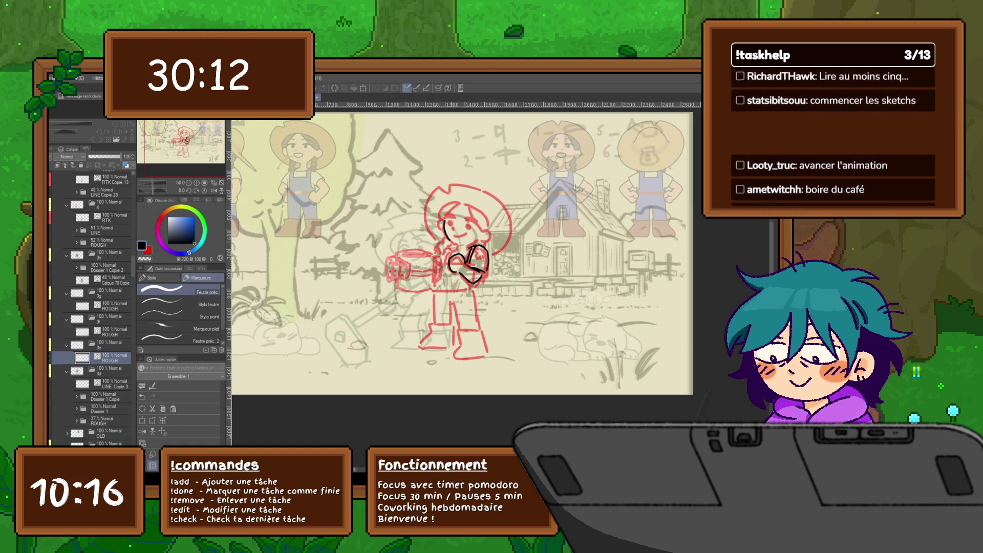
mouse_move(459, 204)
left_mouse_down()
mouse_move(438, 227)
mouse_move(485, 215)
mouse_move(480, 232)
mouse_move(493, 231)
mouse_move(466, 247)
left_mouse_up()
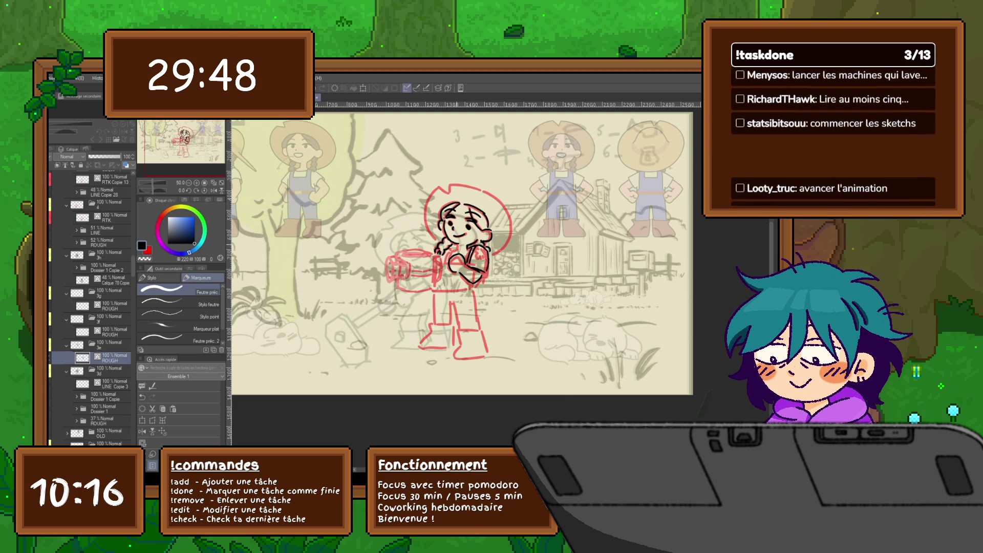
key("m")
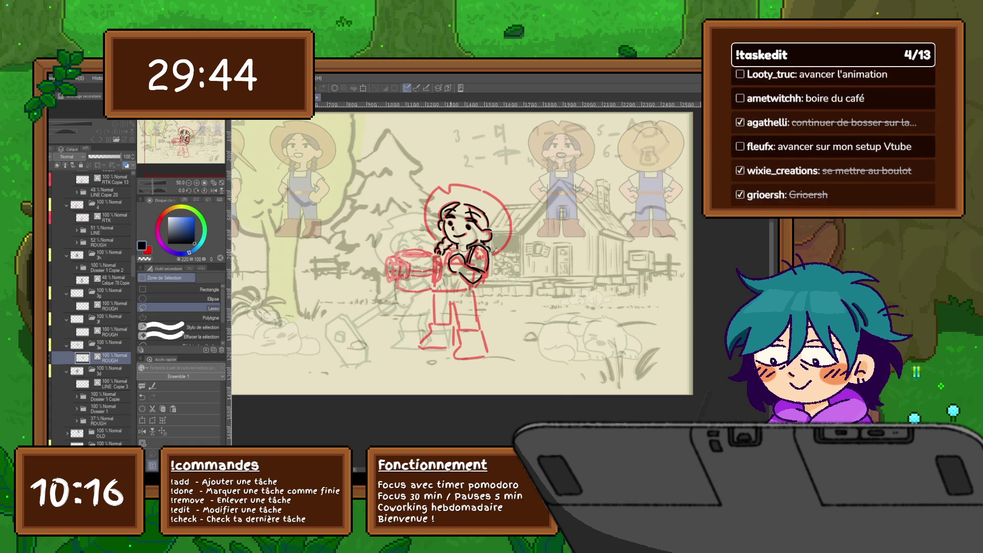
Step: Lasso the sketched head and transform it to adjust its placement
mouse_move(430, 251)
left_mouse_down()
mouse_move(517, 226)
mouse_move(461, 253)
left_mouse_up()
key("ctrl+t")
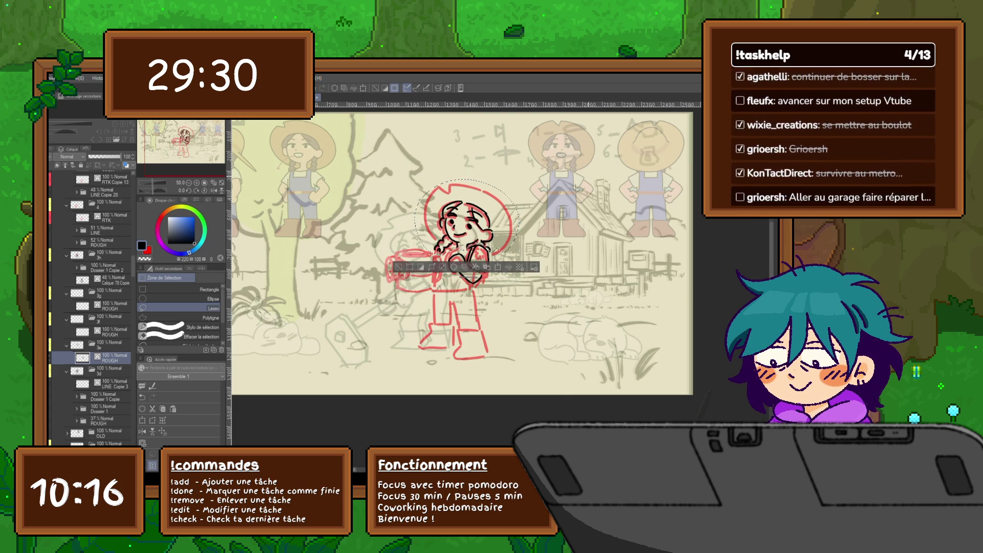
key("Return")
Step: Draw the hat's left edge and top in black, comparing against the neighbouring frame
key("p")
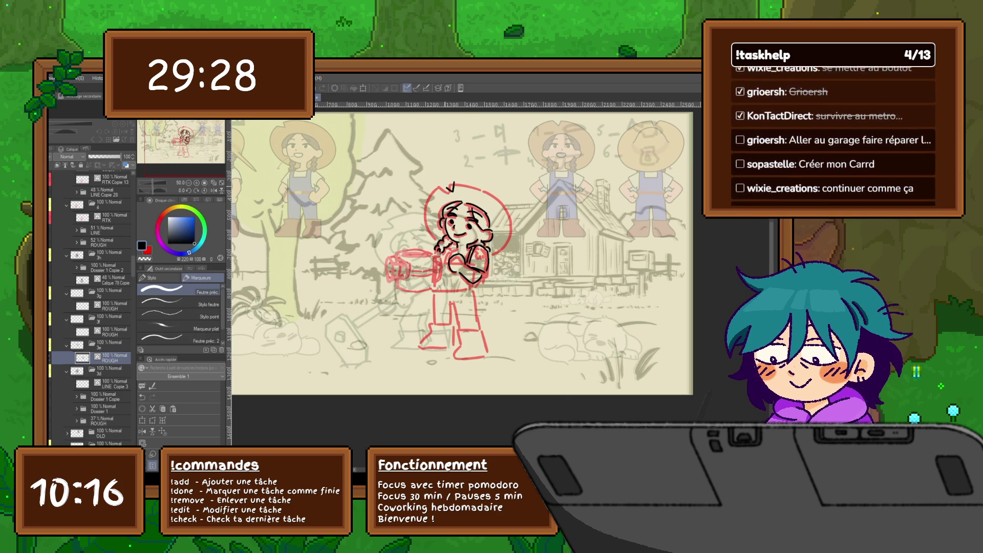
mouse_move(441, 187)
left_mouse_down()
mouse_move(431, 202)
mouse_move(436, 240)
left_mouse_up()
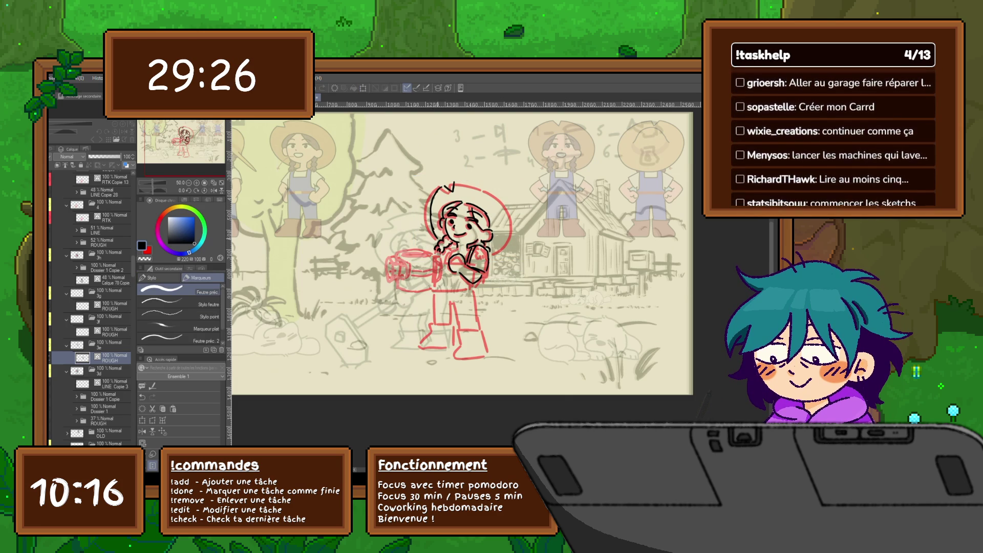
mouse_move(455, 188)
left_mouse_down()
mouse_move(483, 180)
mouse_move(512, 213)
mouse_move(511, 241)
mouse_move(496, 250)
left_mouse_up()
key("Right")
key("Left")
scroll(460, 249, "down", 1)
scroll(460, 241, "down", 1)
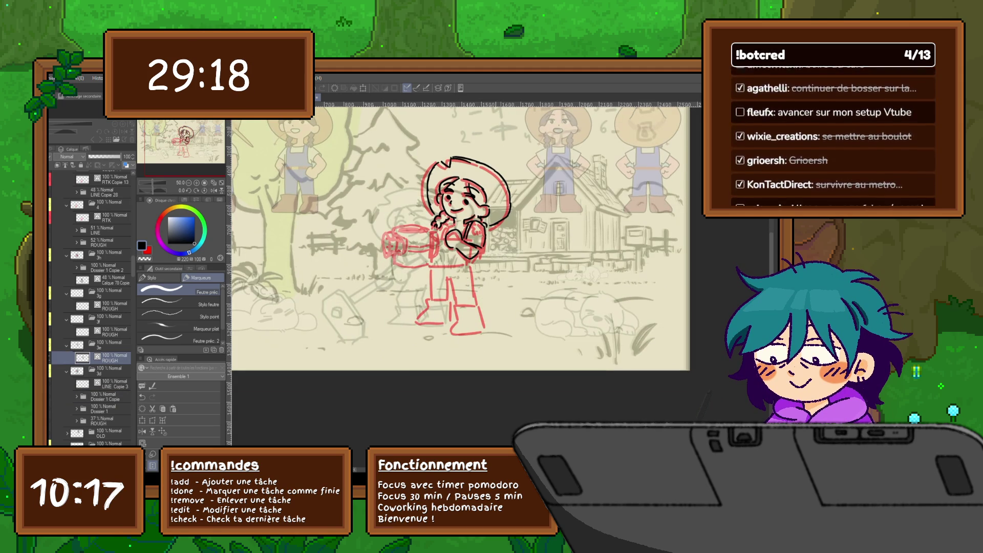
key("Right")
key("Left")
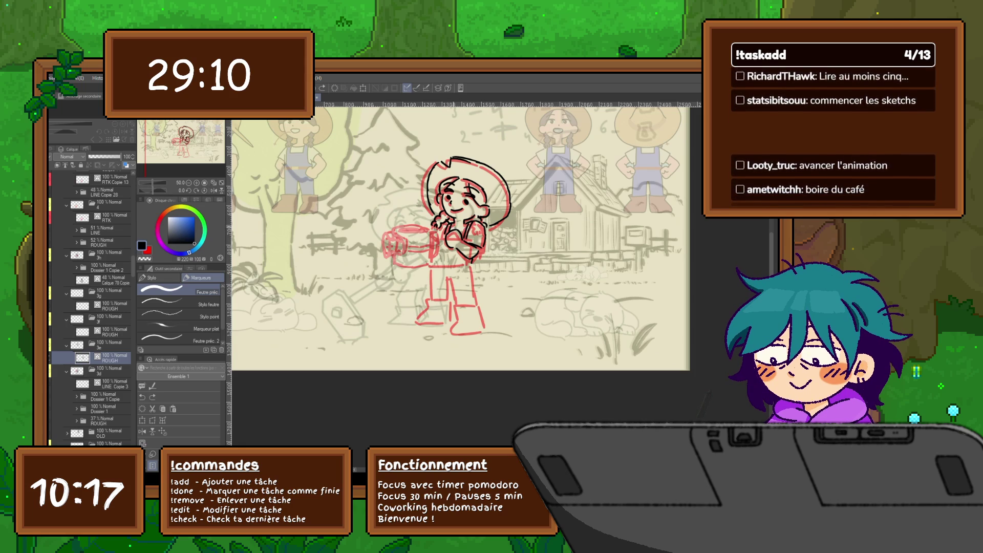
Step: Sketch the watering can's rim, bottom and right side in black on the in-between frame
key("Left")
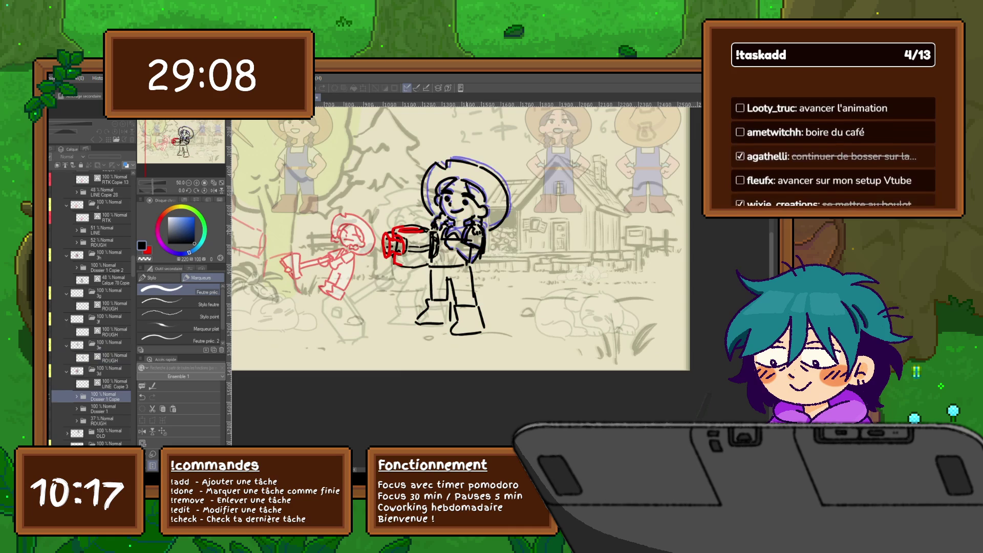
key("Left")
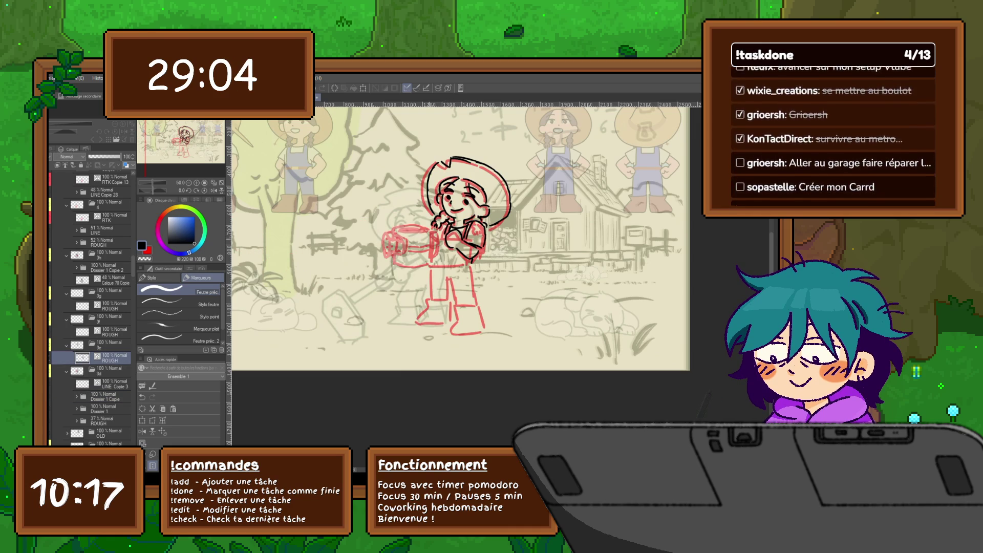
mouse_move(393, 227)
left_mouse_down()
mouse_move(429, 226)
mouse_move(396, 231)
mouse_move(425, 229)
mouse_move(404, 249)
mouse_move(385, 243)
mouse_move(384, 257)
left_mouse_up()
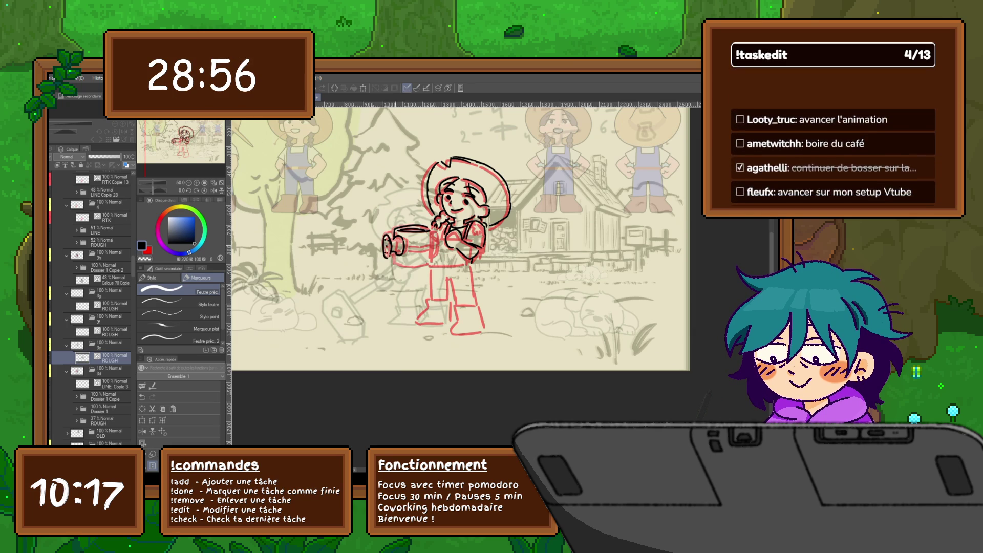
mouse_move(394, 258)
left_mouse_down()
mouse_move(430, 263)
mouse_move(439, 240)
left_mouse_up()
left_click_drag(436, 240, 437, 261)
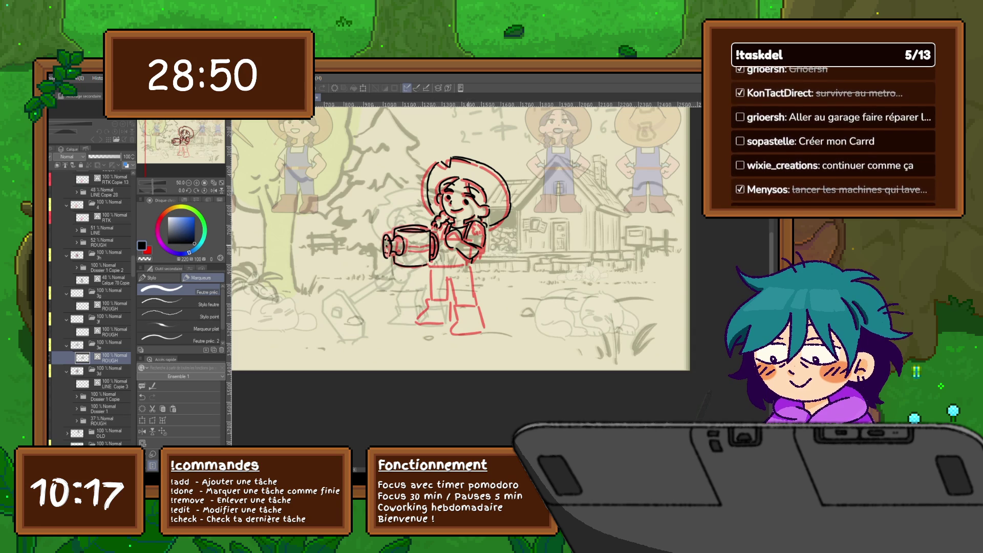
Step: Lasso the watering can, nudge it slightly up and right, then select the Dossier 1 Copie frame
key("ctrl+t")
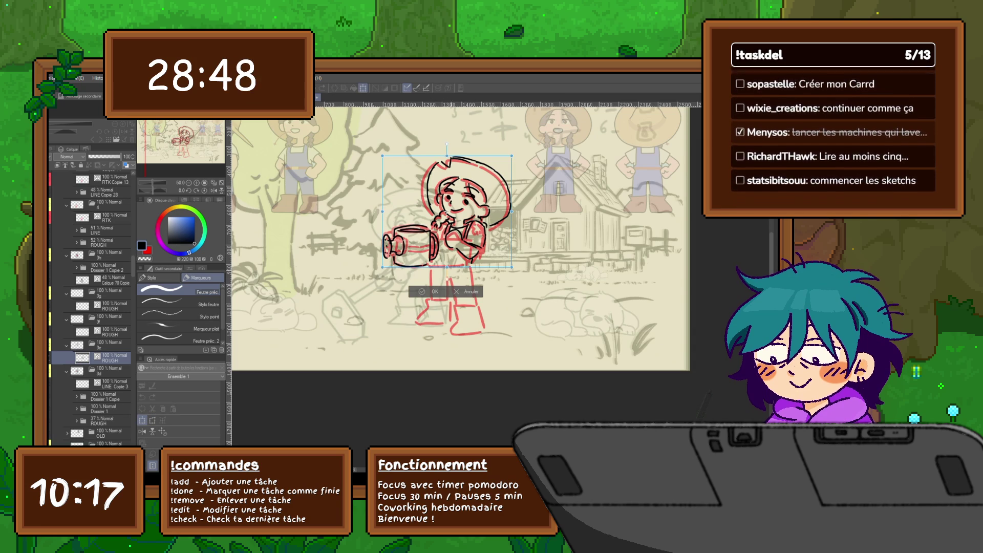
key("Return")
key("m")
mouse_move(440, 264)
left_mouse_down()
mouse_move(402, 266)
mouse_move(406, 219)
mouse_move(383, 241)
mouse_move(438, 264)
mouse_move(397, 290)
mouse_move(425, 216)
mouse_move(442, 241)
left_mouse_up()
key("ctrl+d")
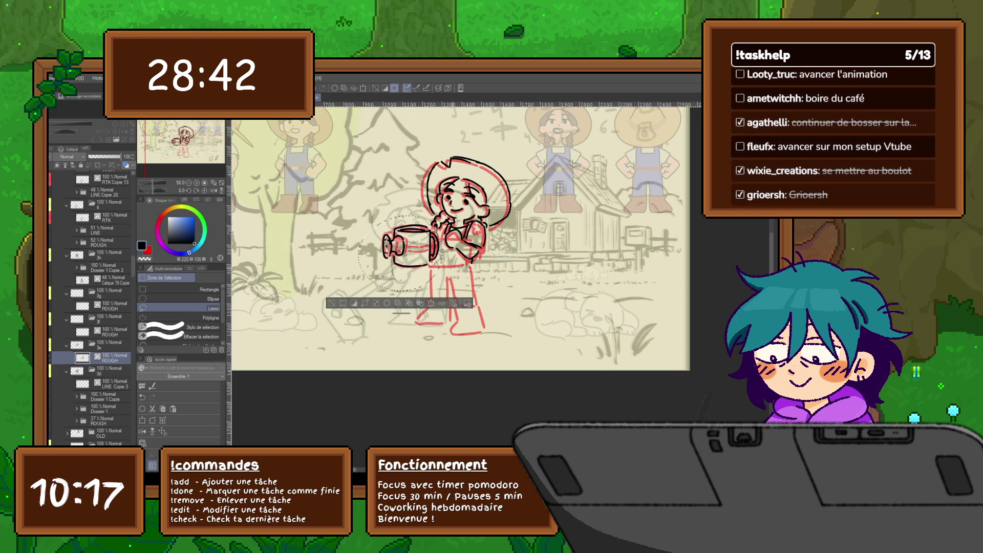
key("ctrl+t")
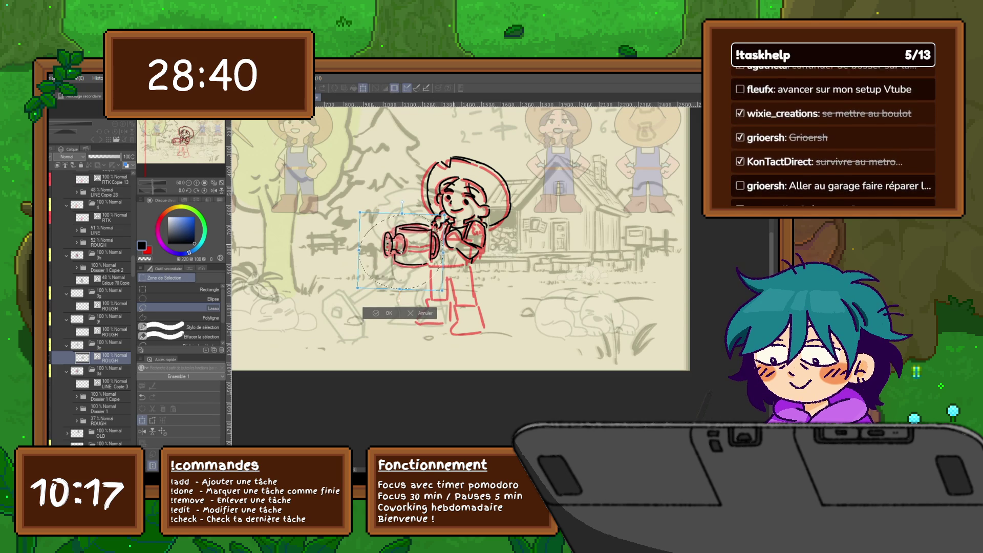
left_click_drag(401, 251, 411, 244)
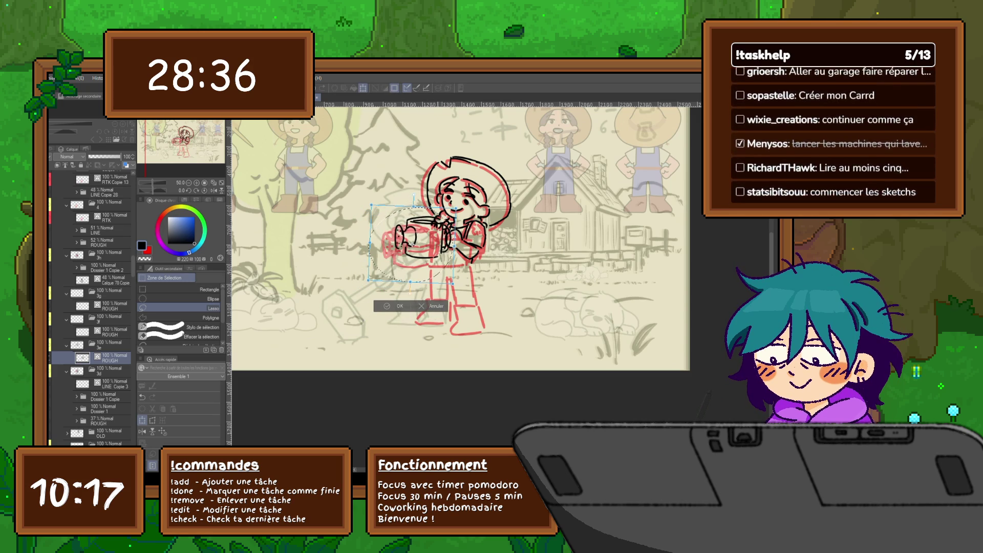
key("Return")
key("ctrl+d")
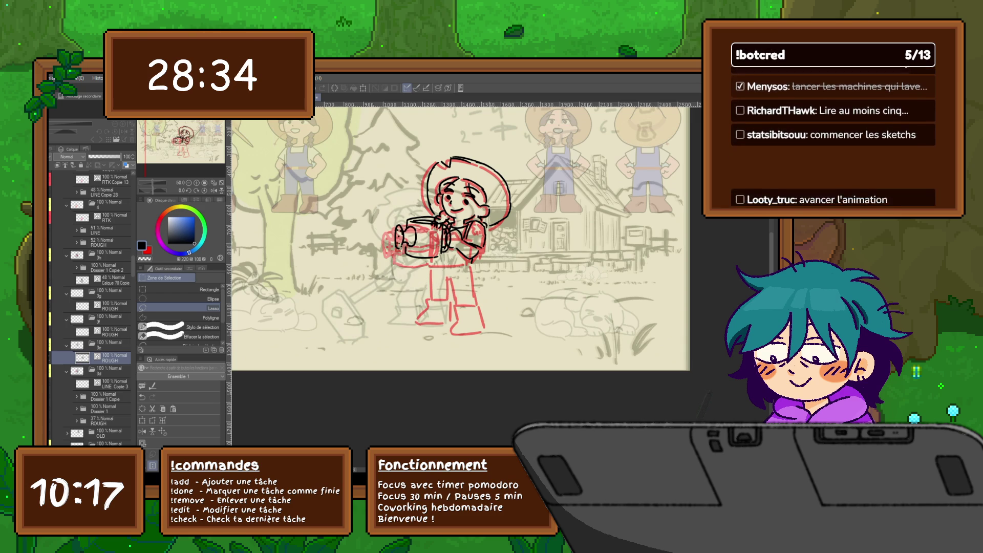
left_click(105, 397)
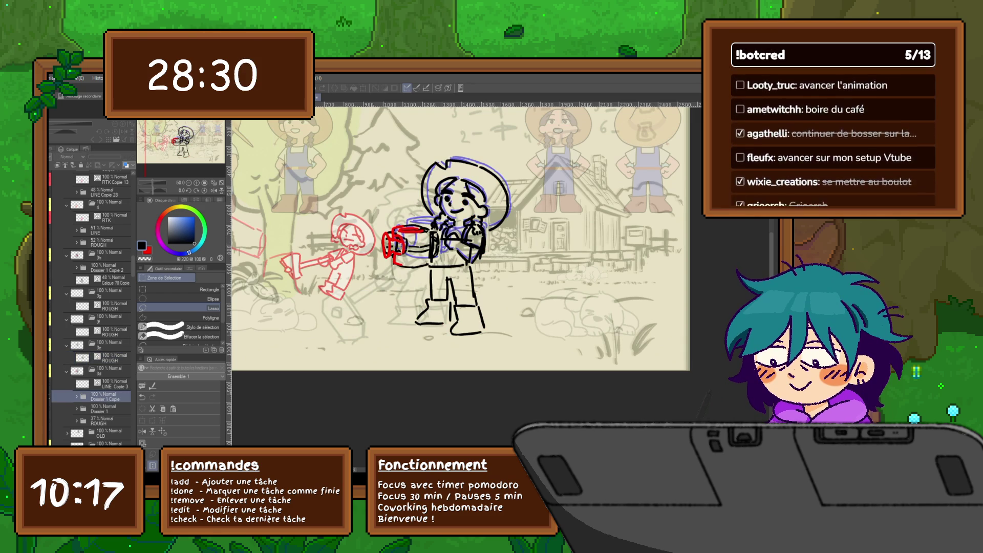
Step: Expand Dossier 1 and select the Calque 89 Copie and Calque 86 layers together
scroll(90, 307, "down", 5)
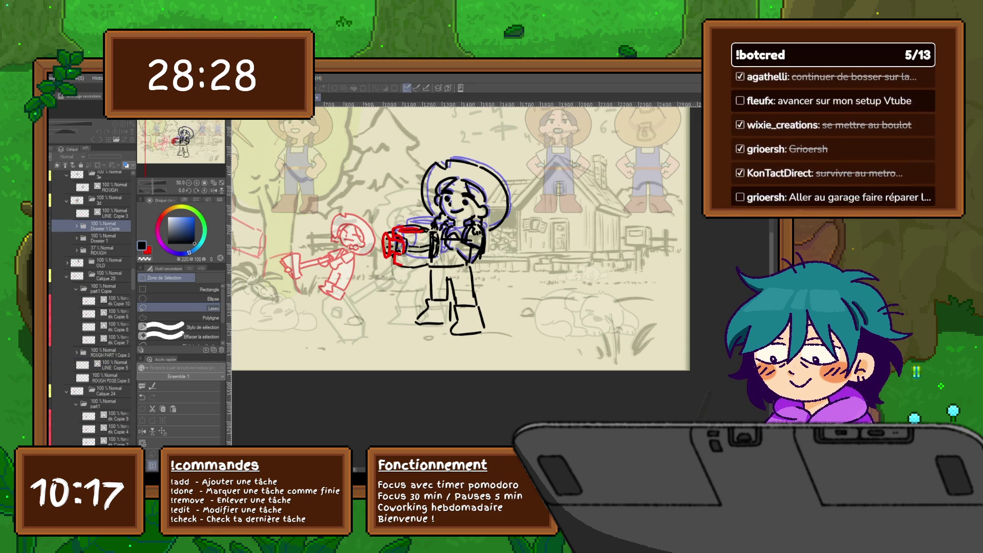
left_click(76, 238)
left_click(117, 263)
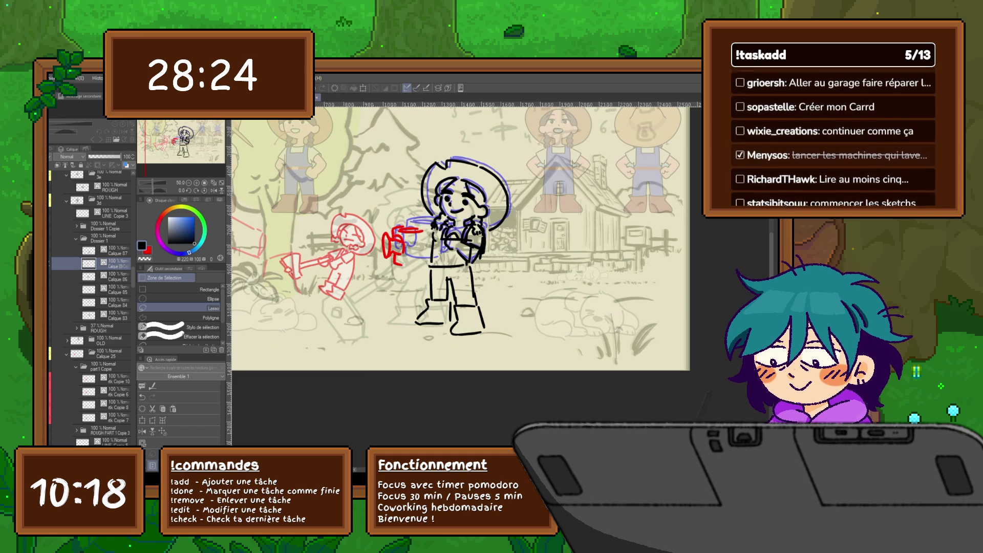
left_click(117, 276, "ctrl")
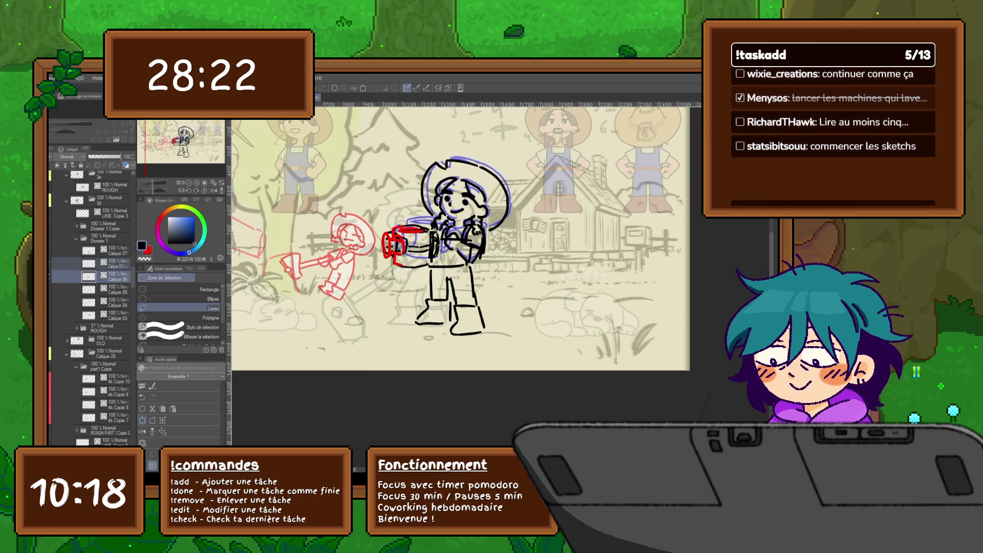